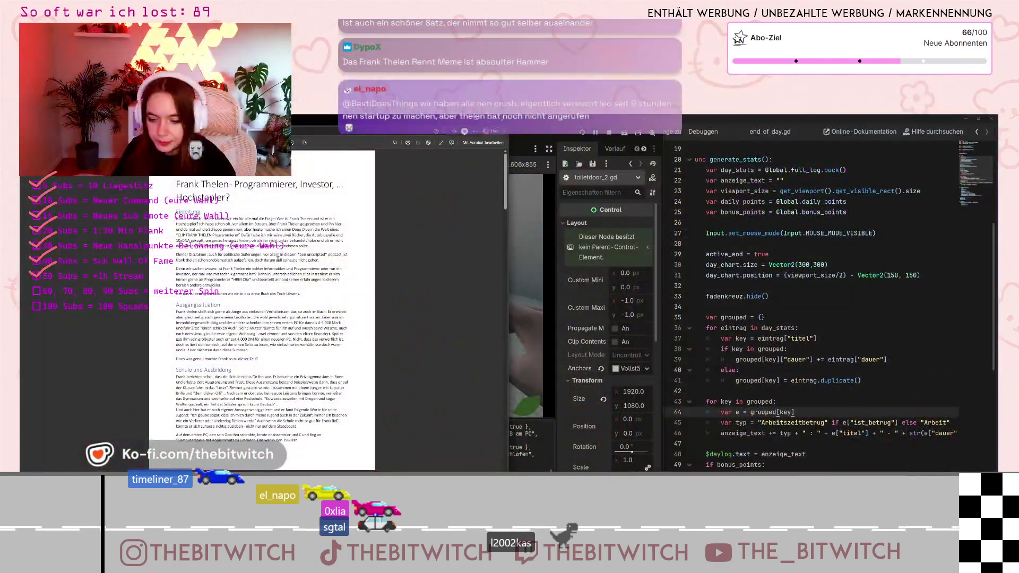
# - Scroll through the PDF, then bring the Godot window with the running game to the front
pyautogui.scroll(-10, 270, 303)
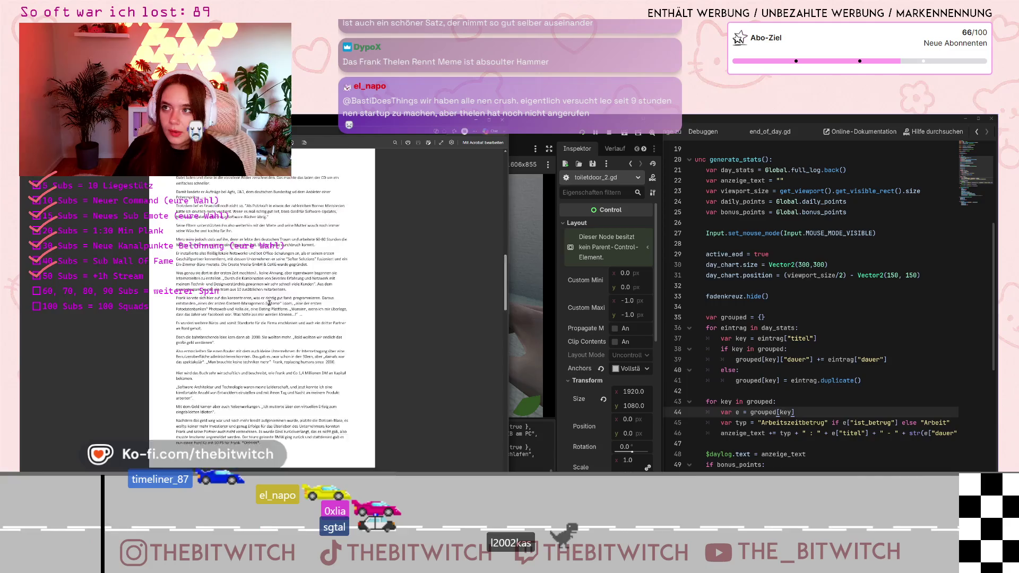
pyautogui.scroll(-8, 267, 312)
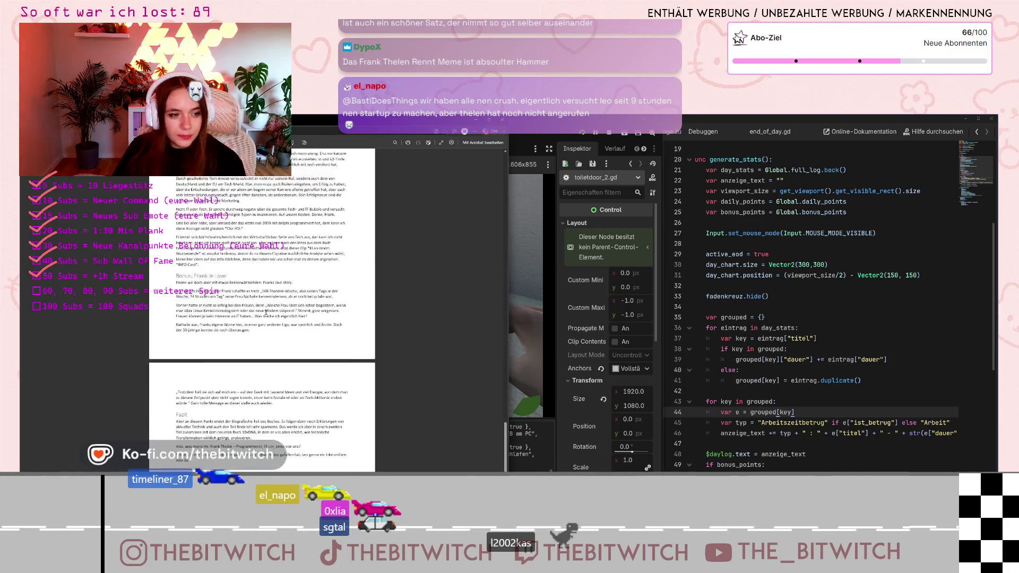
pyautogui.scroll(-10, 274, 337)
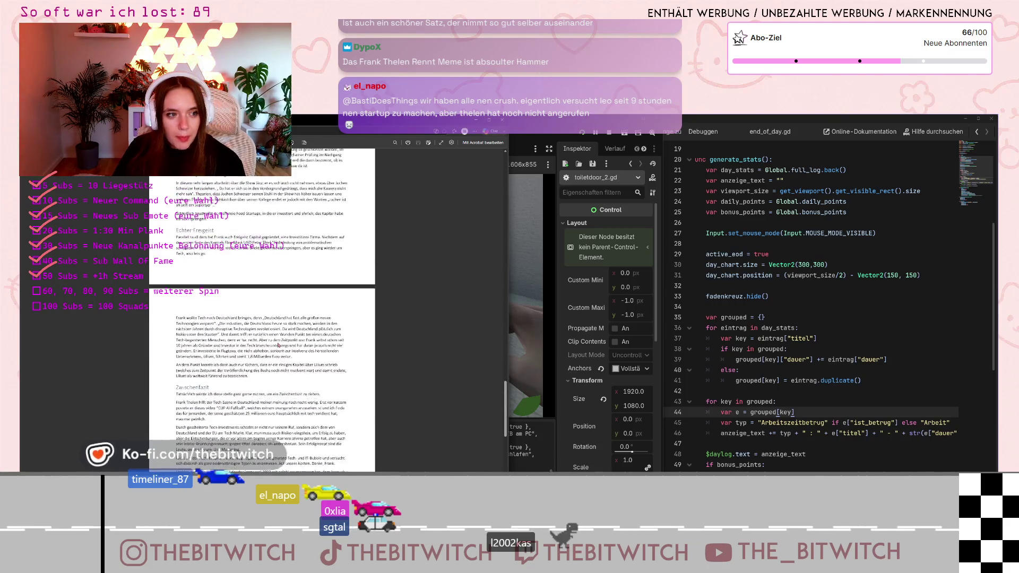
pyautogui.scroll(20, 277, 345)
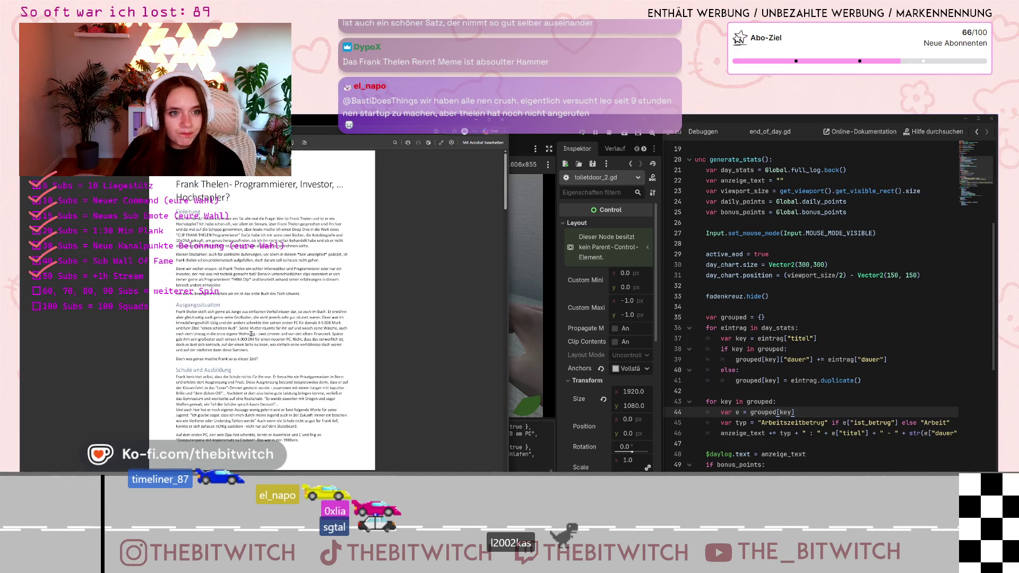
pyautogui.scroll(-4, 265, 338)
pyautogui.click(502, 120)
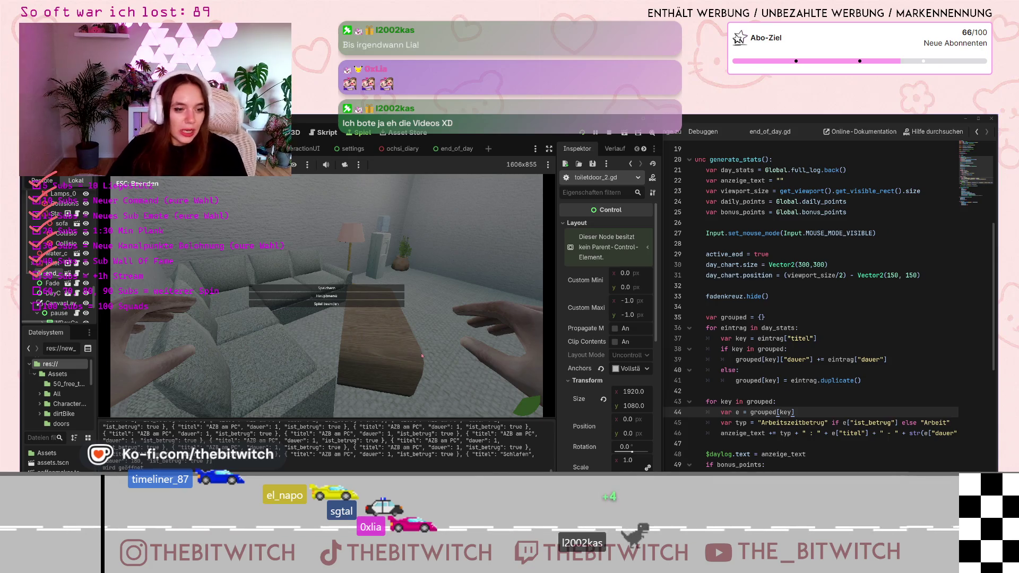
# - Resume and re-pause the game, then select the DayChart node in the Scene dock
pyautogui.press('Escape')
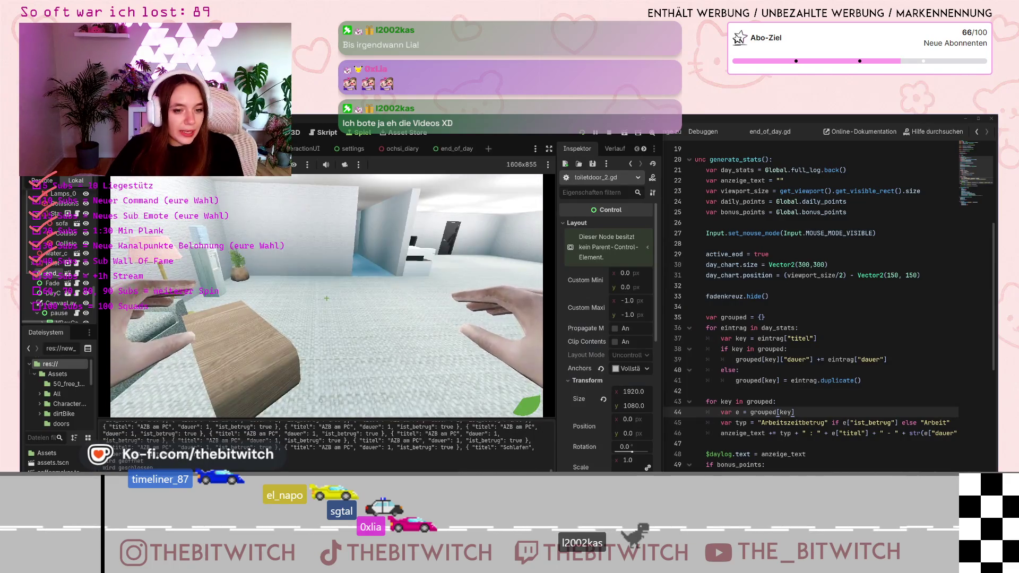
pyautogui.press('Escape')
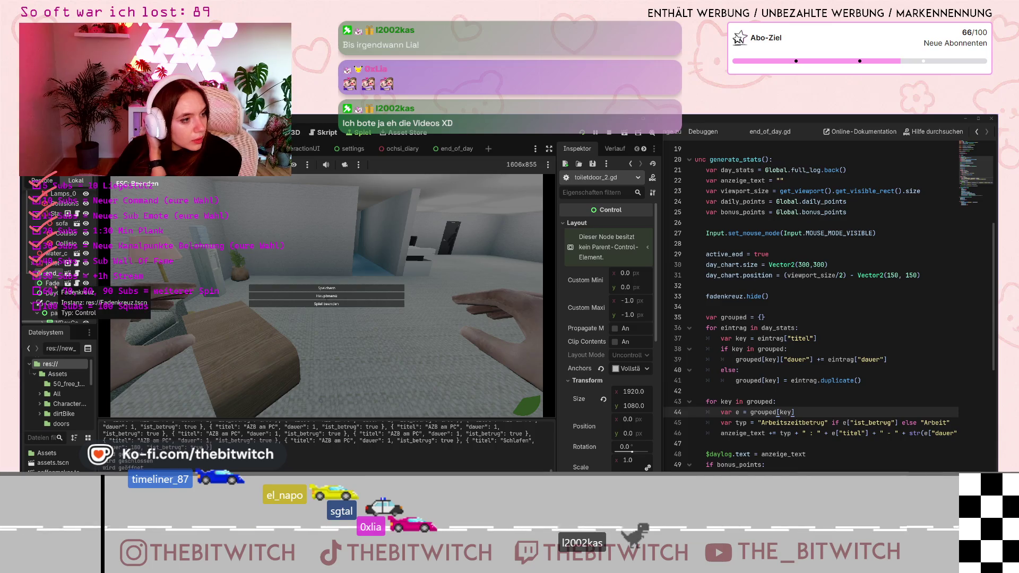
pyautogui.click(56, 293)
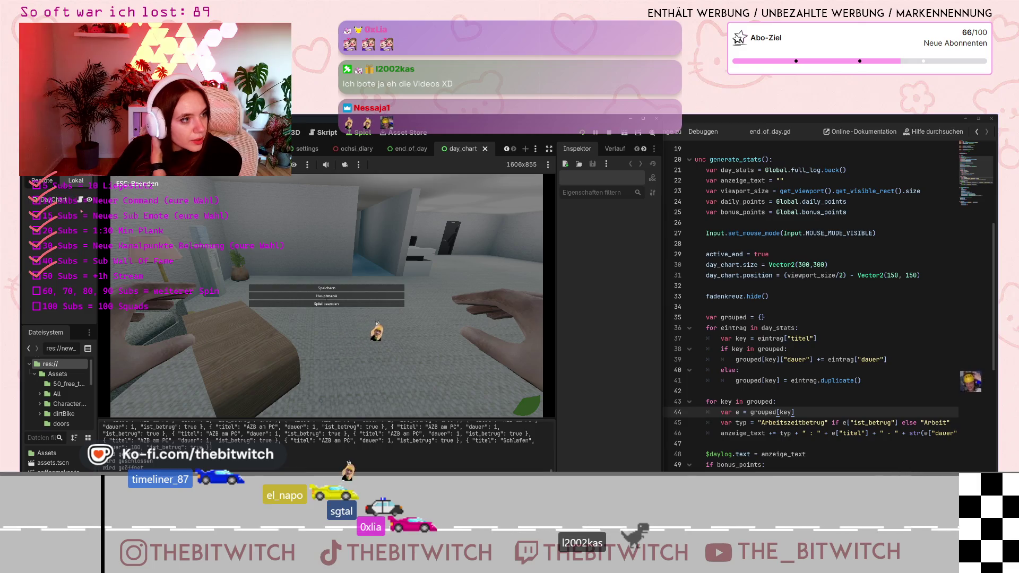
# - Open day_chart.gd and scroll down to its _draw() function that builds each segment's polygon
pyautogui.click(81, 199)
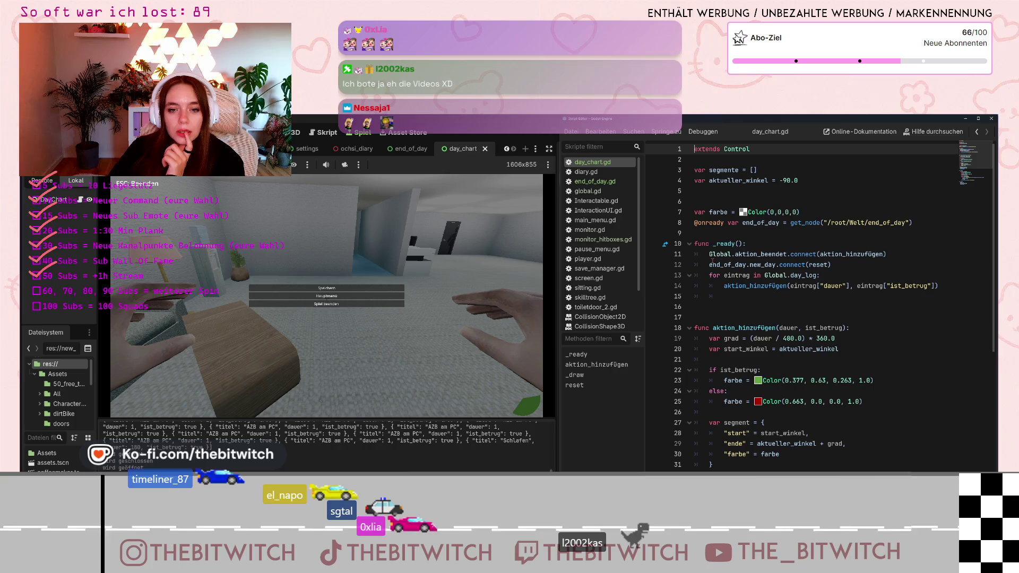
pyautogui.scroll(-2, 717, 238)
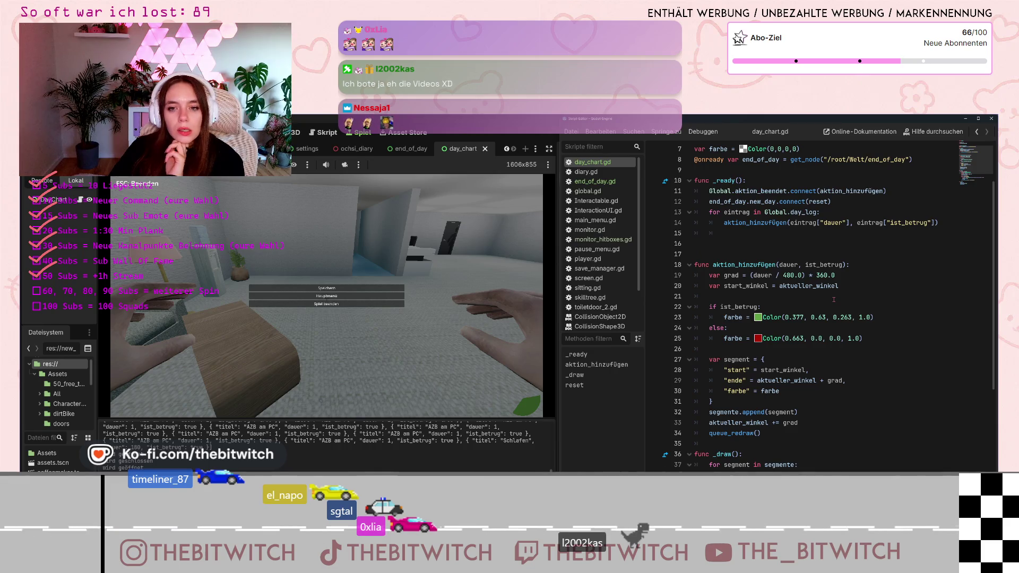
pyautogui.scroll(-3, 834, 300)
pyautogui.scroll(3, 834, 299)
pyautogui.scroll(-5, 835, 299)
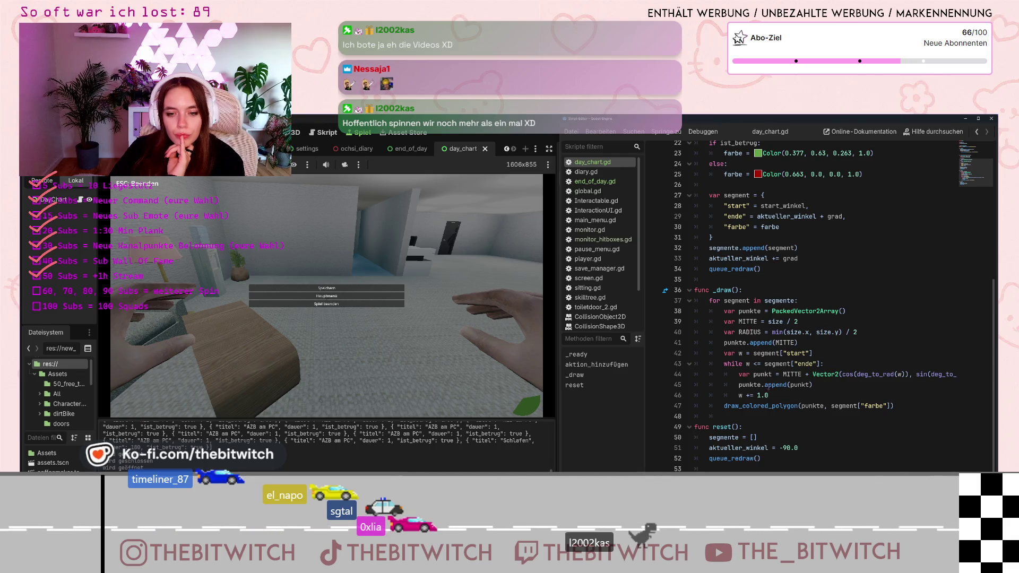
pyautogui.scroll(4, 765, 400)
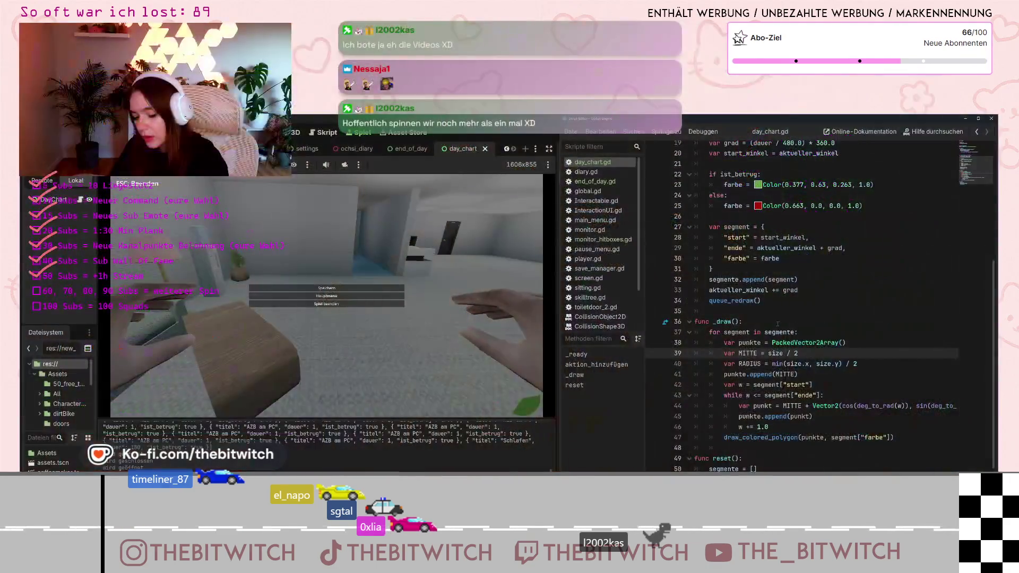
pyautogui.scroll(3, 792, 357)
pyautogui.scroll(3, 792, 357)
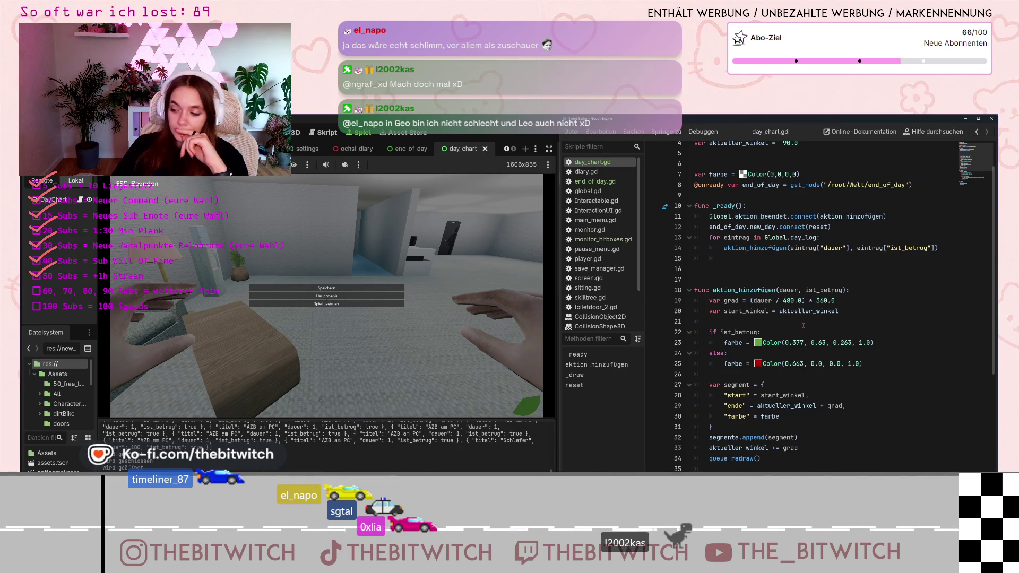
pyautogui.scroll(-4, 820, 307)
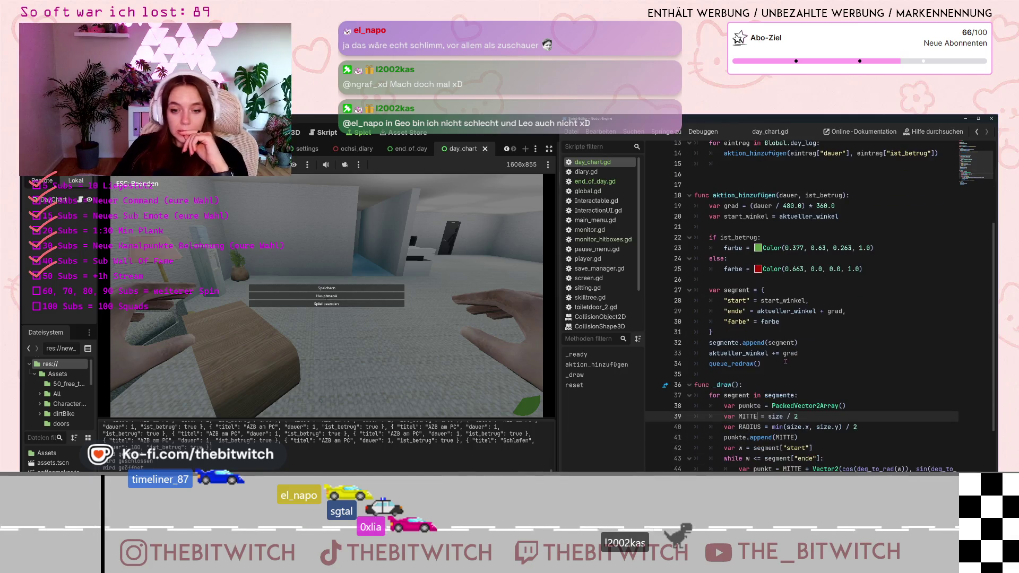
pyautogui.scroll(-1, 820, 306)
pyautogui.scroll(6, 782, 360)
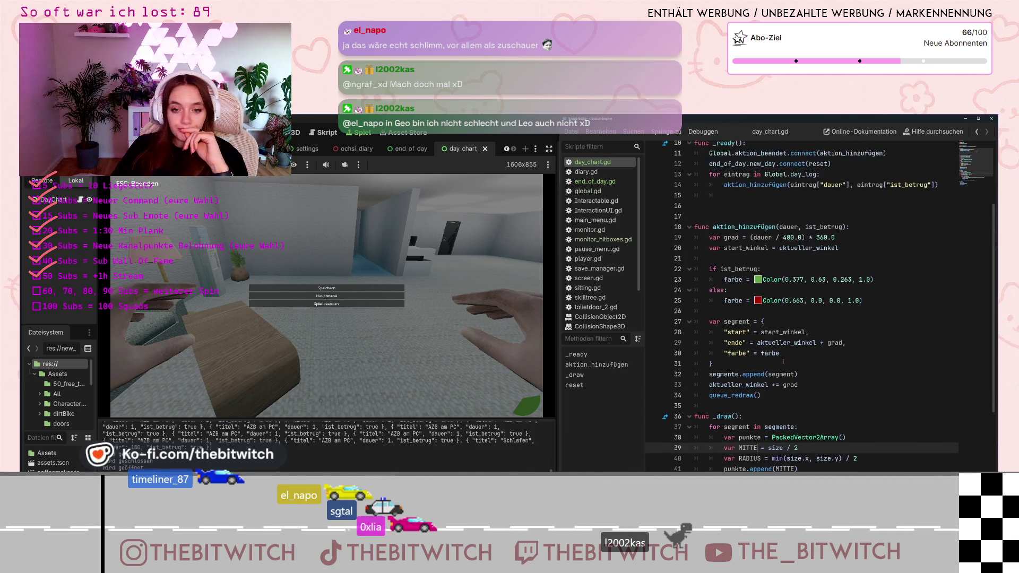
pyautogui.click(732, 275)
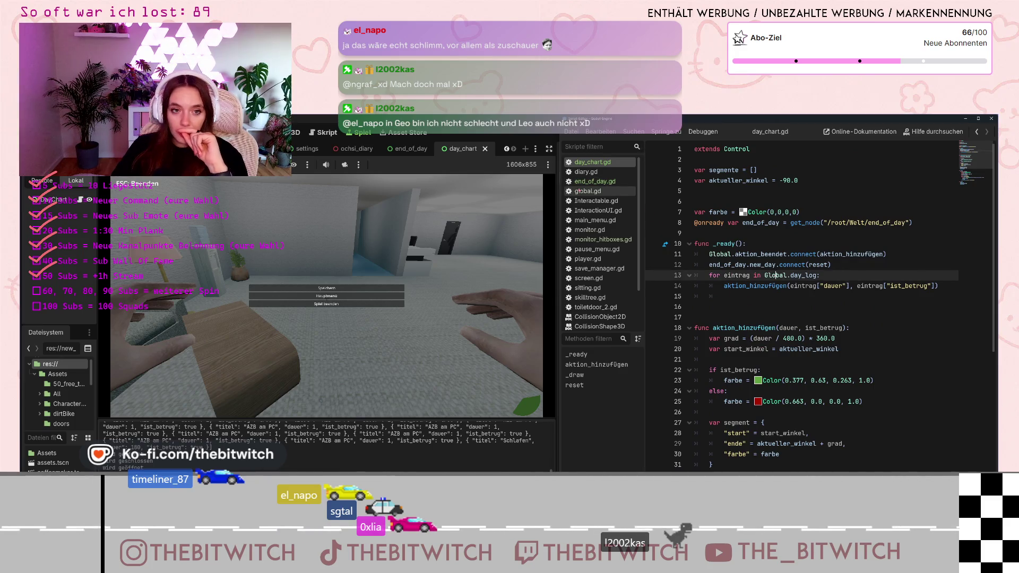
# - Open global.gd, the script that fills day_log, and scroll up through its top
pyautogui.click(588, 191)
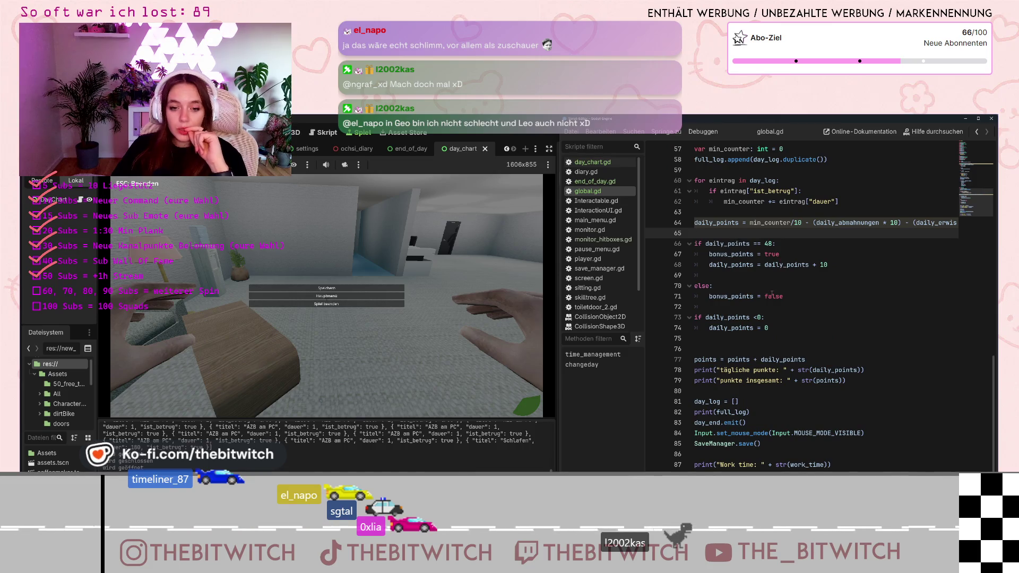
pyautogui.scroll(4, 774, 291)
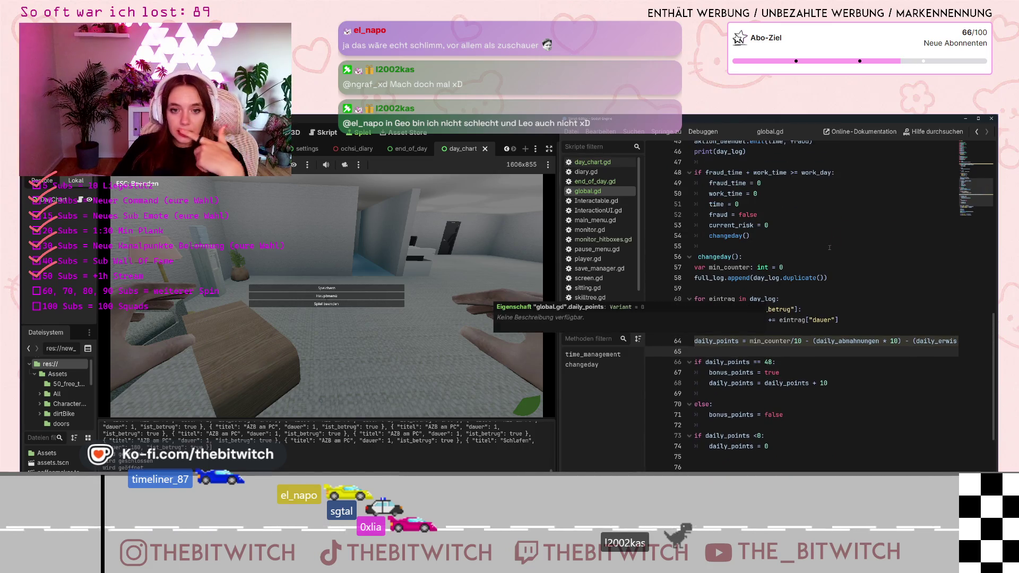
pyautogui.scroll(6, 830, 246)
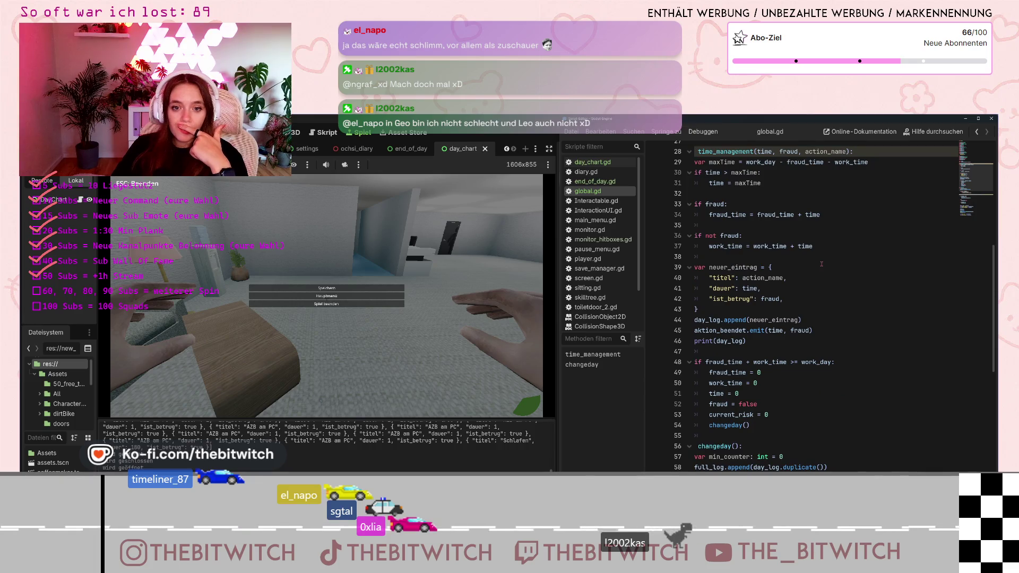
pyautogui.scroll(-2, 821, 264)
pyautogui.scroll(2, 743, 318)
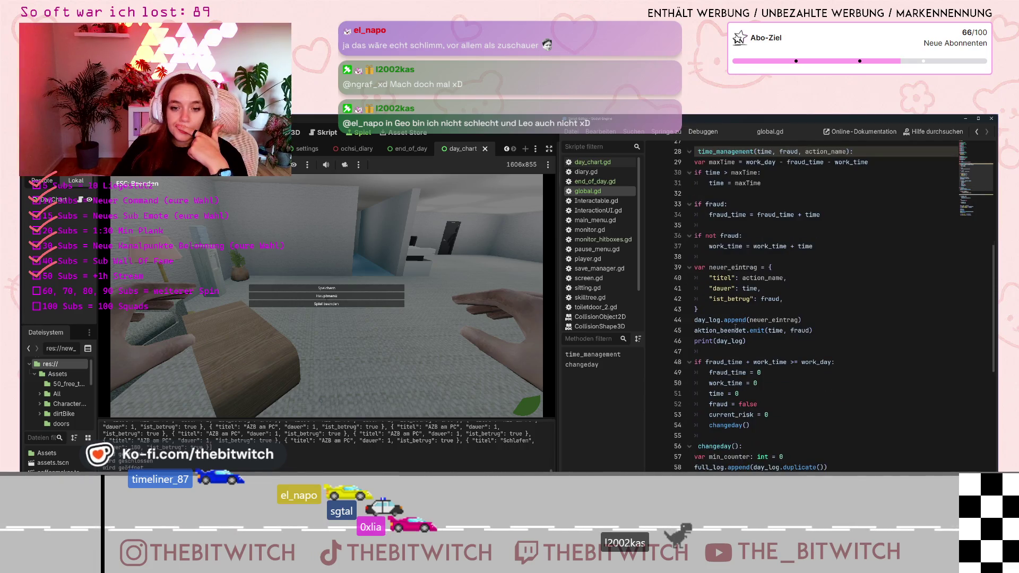
pyautogui.scroll(2, 769, 321)
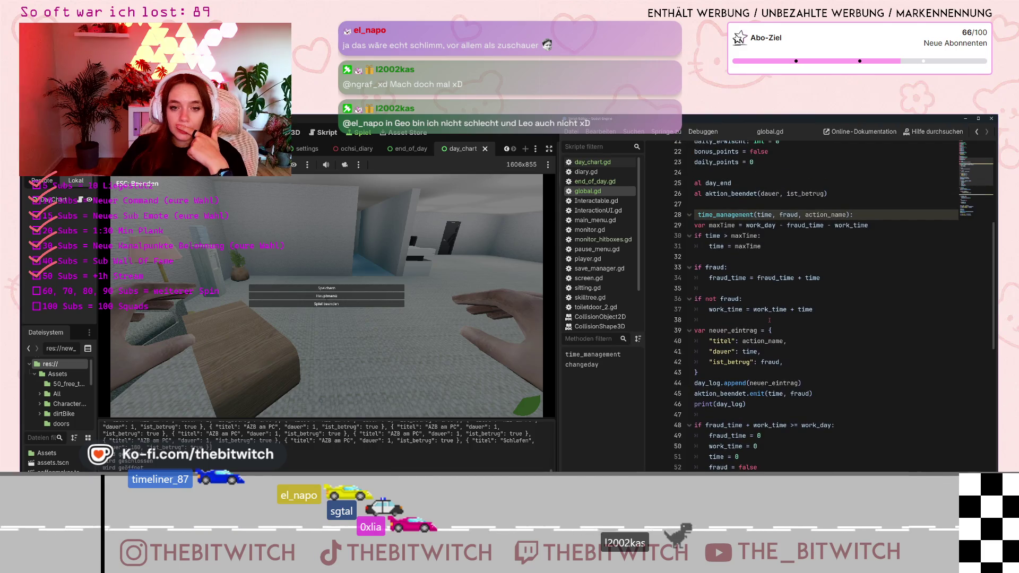
pyautogui.scroll(1, 769, 321)
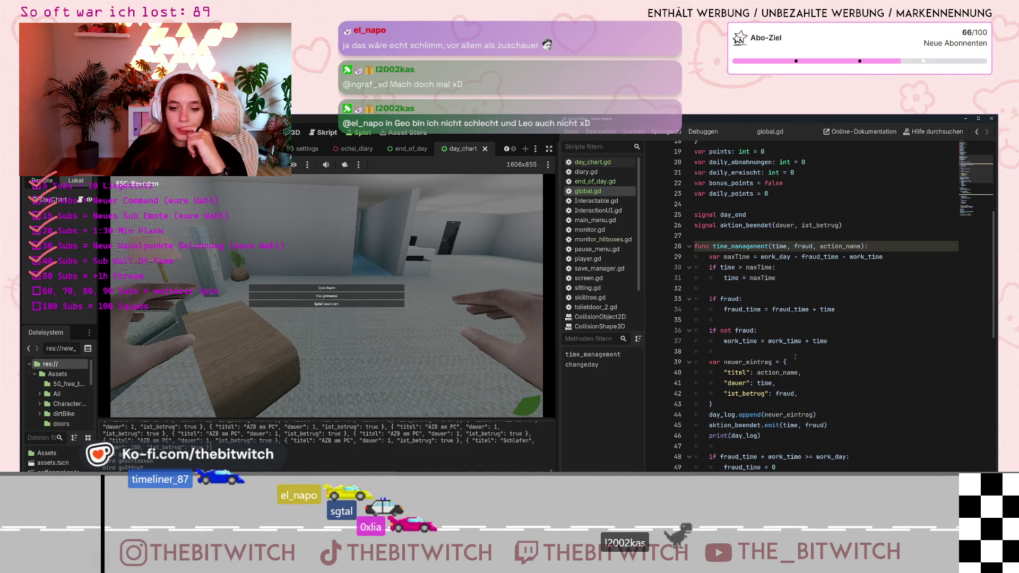
# - Scroll down to changeday() and check the line adding the daily_points bonus
pyautogui.scroll(-3, 795, 357)
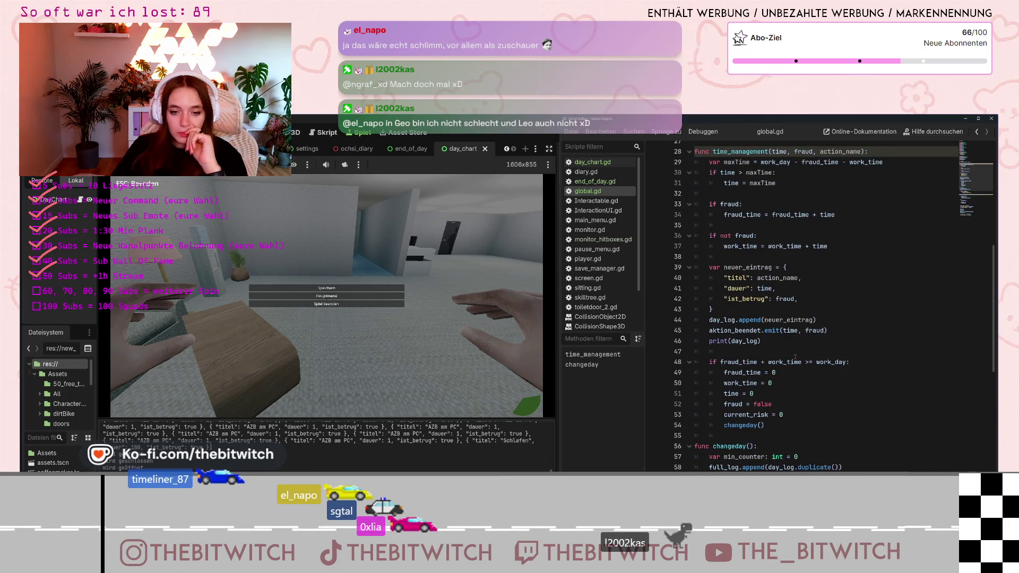
pyautogui.scroll(-2, 795, 357)
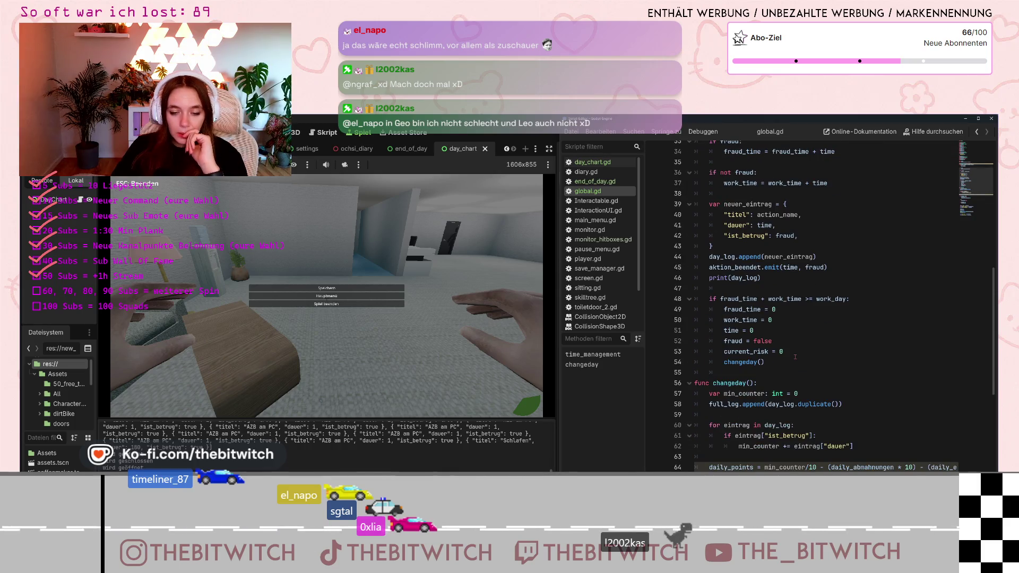
pyautogui.scroll(-3, 795, 357)
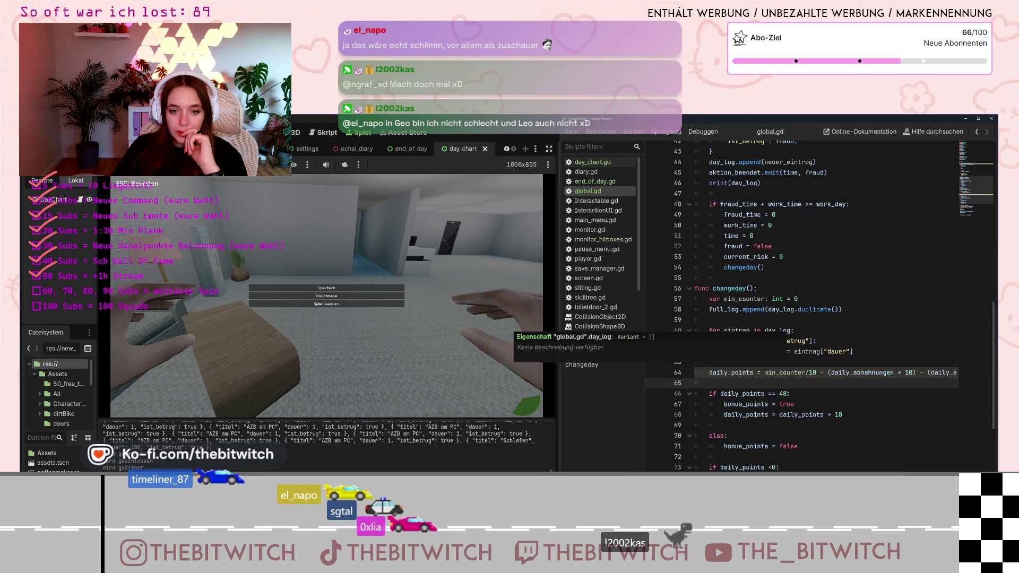
pyautogui.scroll(-2, 764, 340)
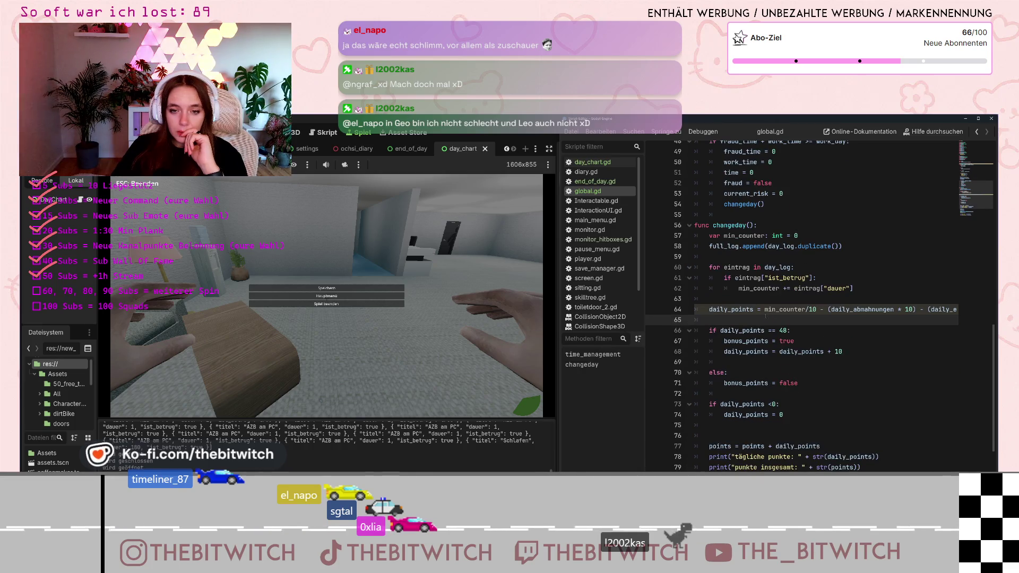
pyautogui.click(750, 355)
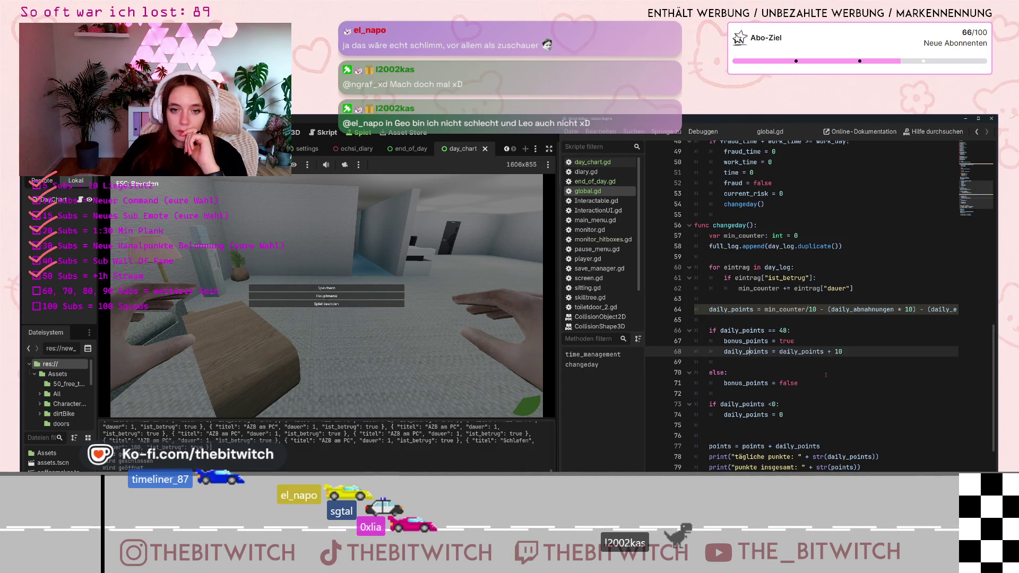
pyautogui.scroll(-2, 749, 381)
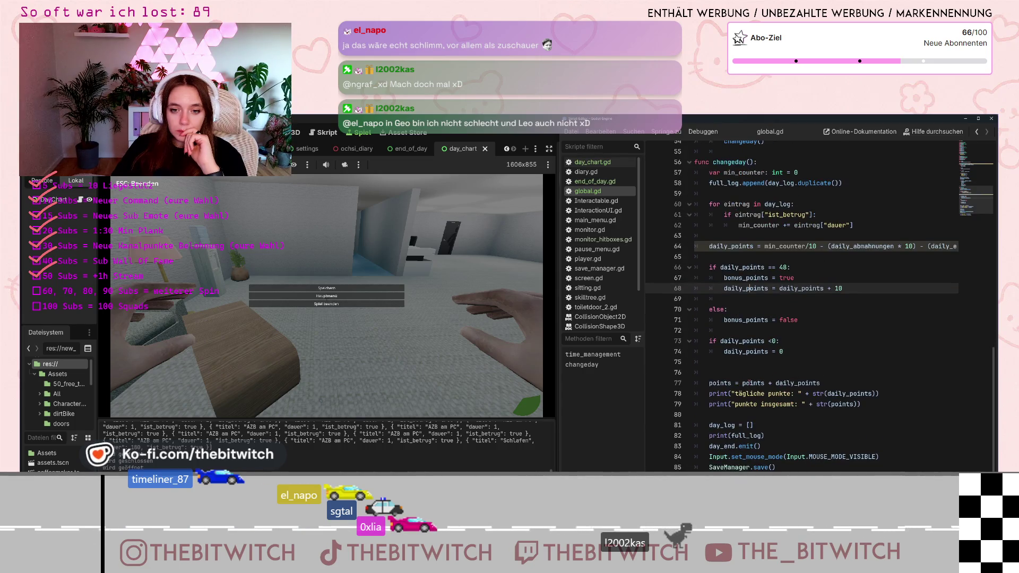
pyautogui.scroll(-1, 750, 382)
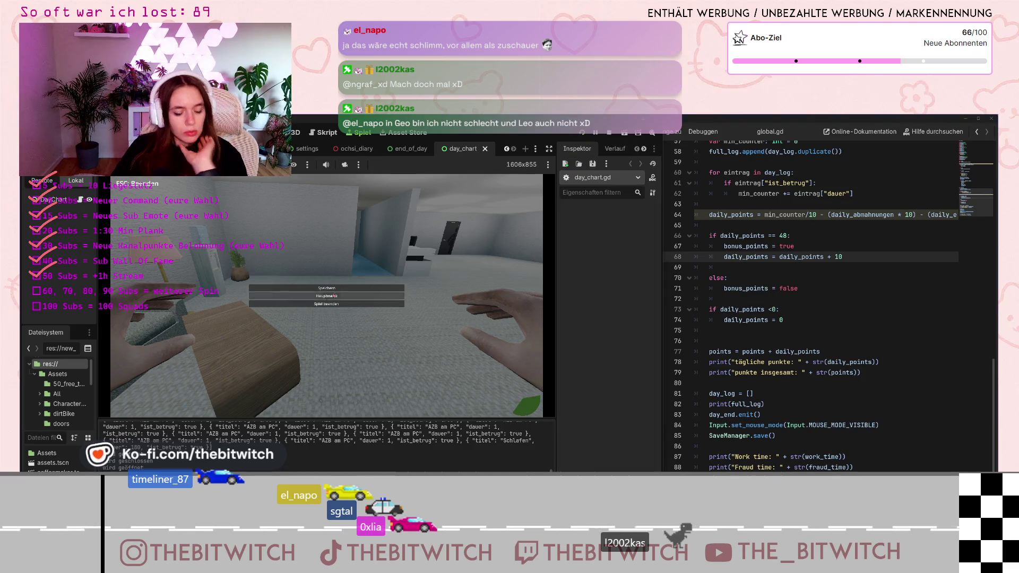
# - Resume the game, sit on the desk chair and switch on the monitor
pyautogui.press('Escape')
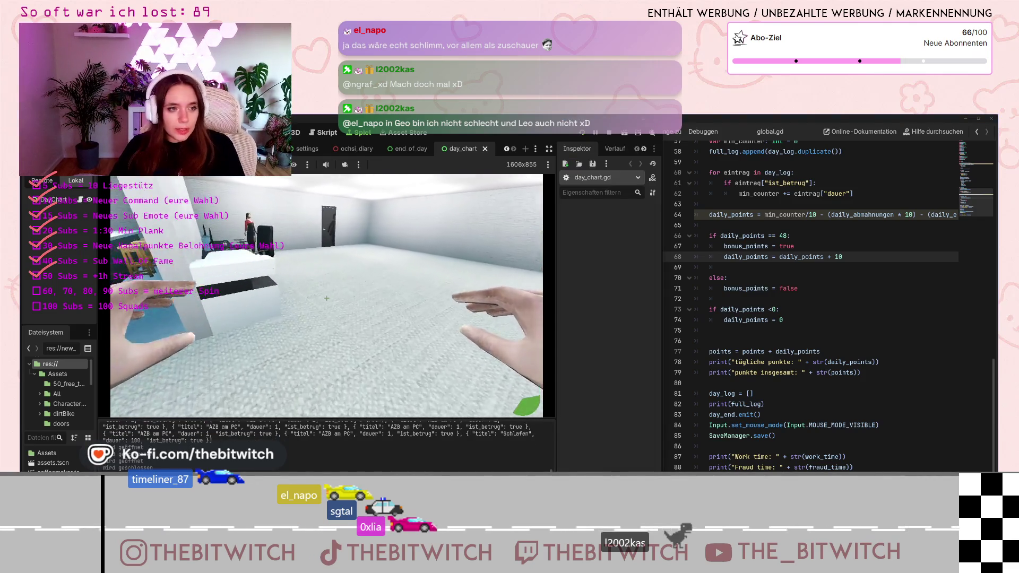
pyautogui.press('e')
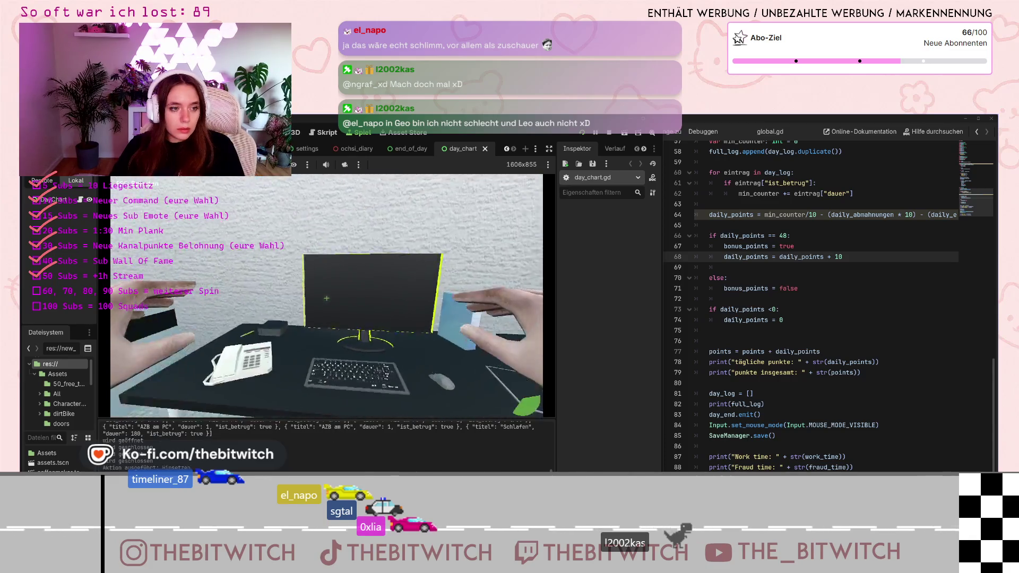
pyautogui.press('e')
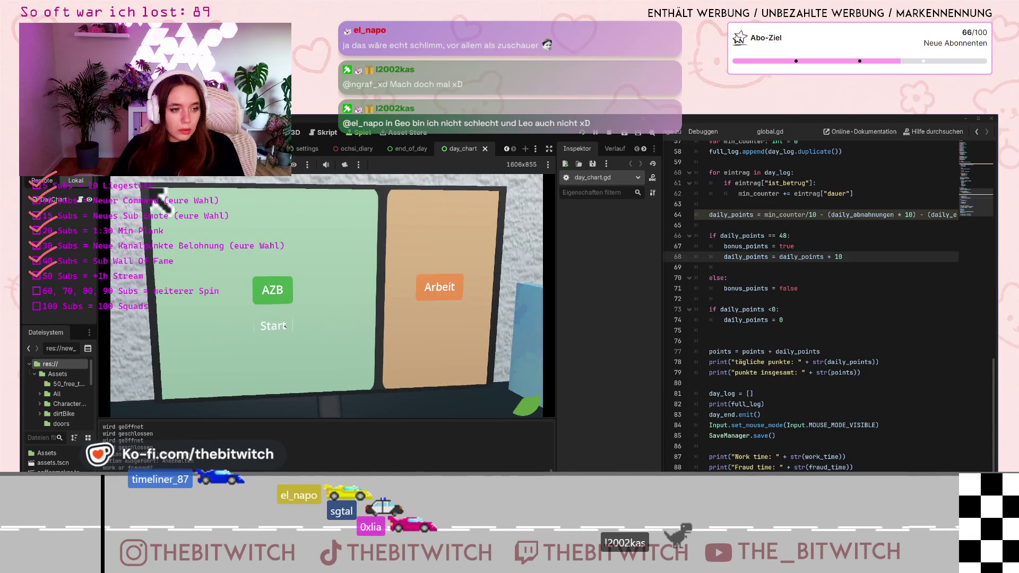
# - Start and stop the work timer to log an AZB action, then show the error list
pyautogui.click(285, 326)
pyautogui.click(285, 326)
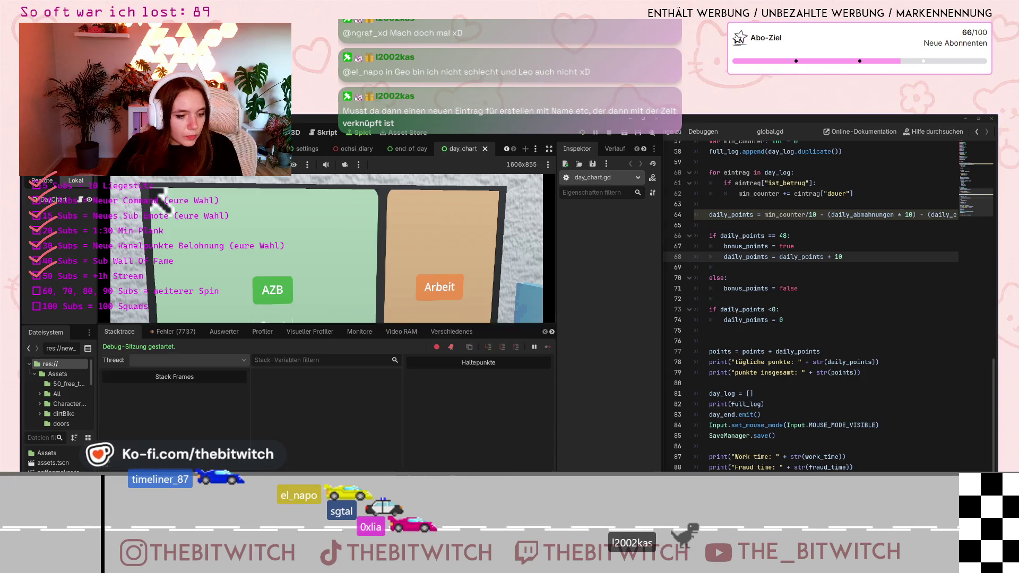
pyautogui.click(173, 331)
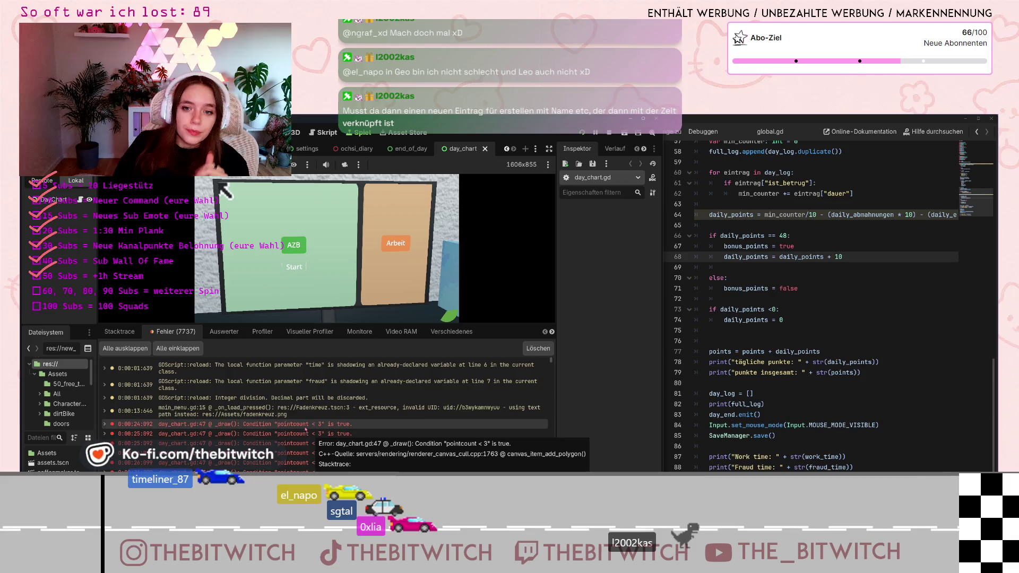
# - Scroll the error list, show the open-scripts list and open end_of_day.gd
pyautogui.scroll(9, 745, 312)
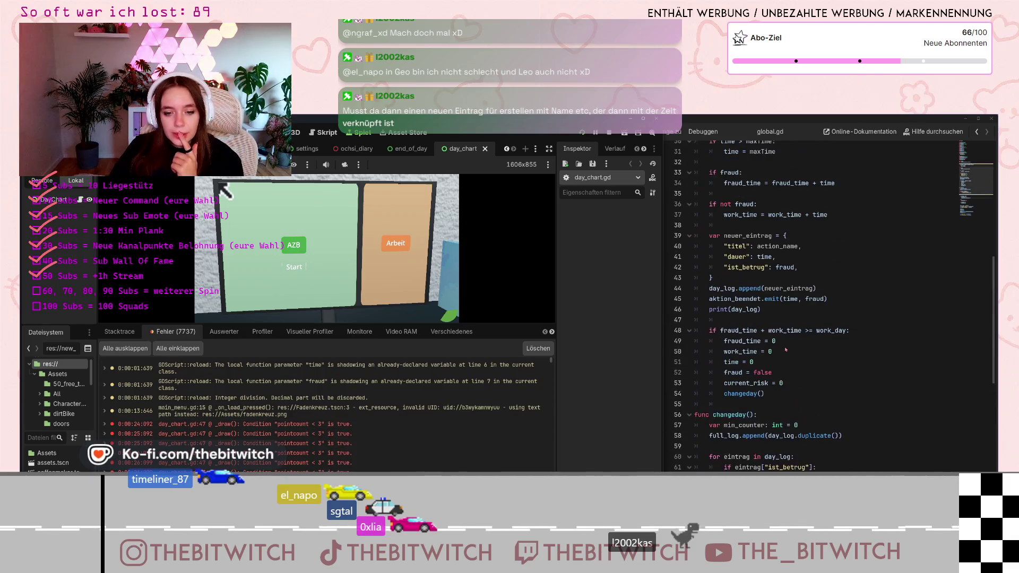
pyautogui.scroll(-3, 783, 357)
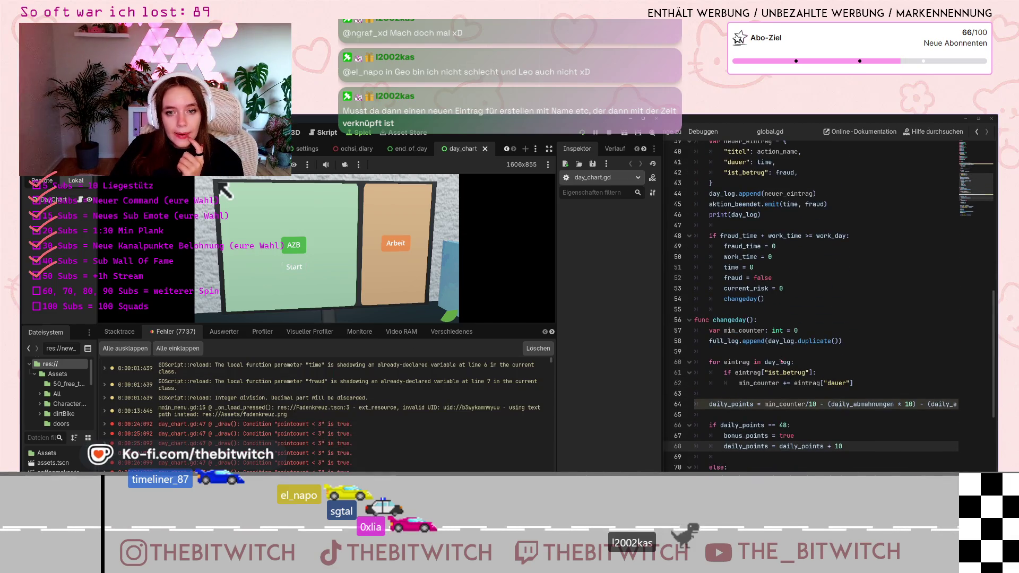
pyautogui.hotkey('ctrl', '\\')
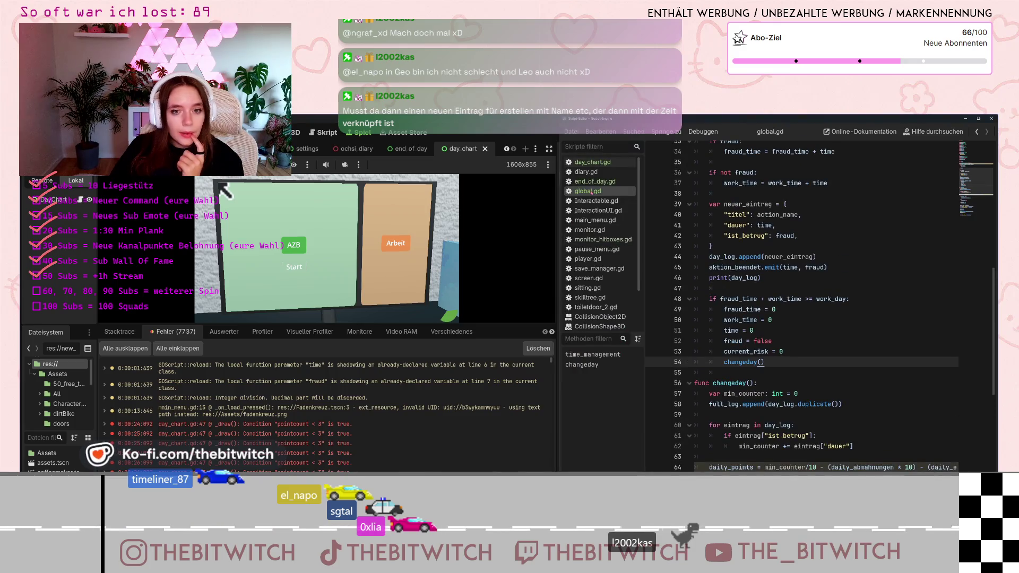
pyautogui.click(591, 181)
# - Scroll through end_of_day.gd, then switch back to day_chart.gd
pyautogui.scroll(-2, 859, 347)
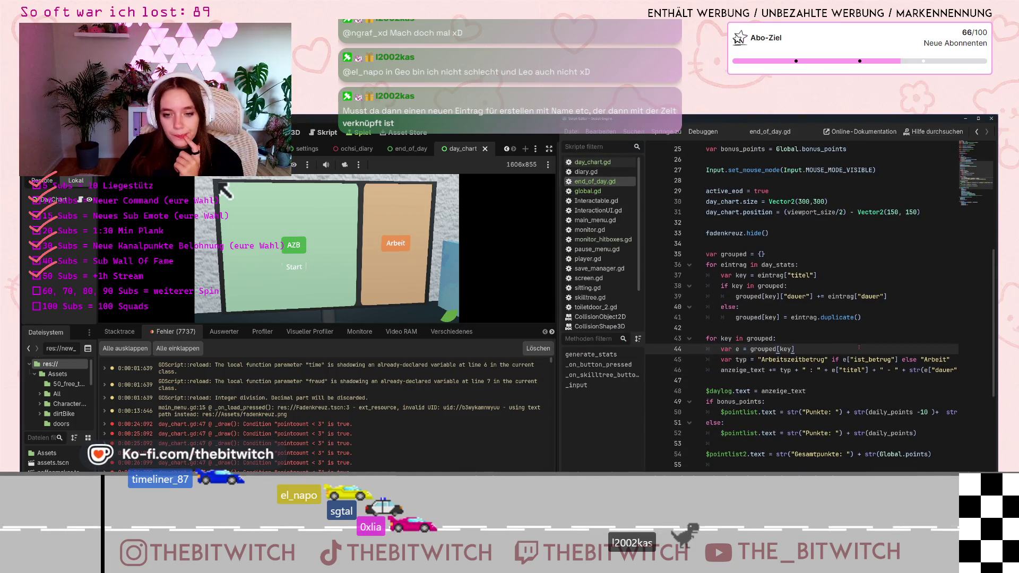
pyautogui.scroll(-3, 851, 356)
pyautogui.scroll(-2, 849, 361)
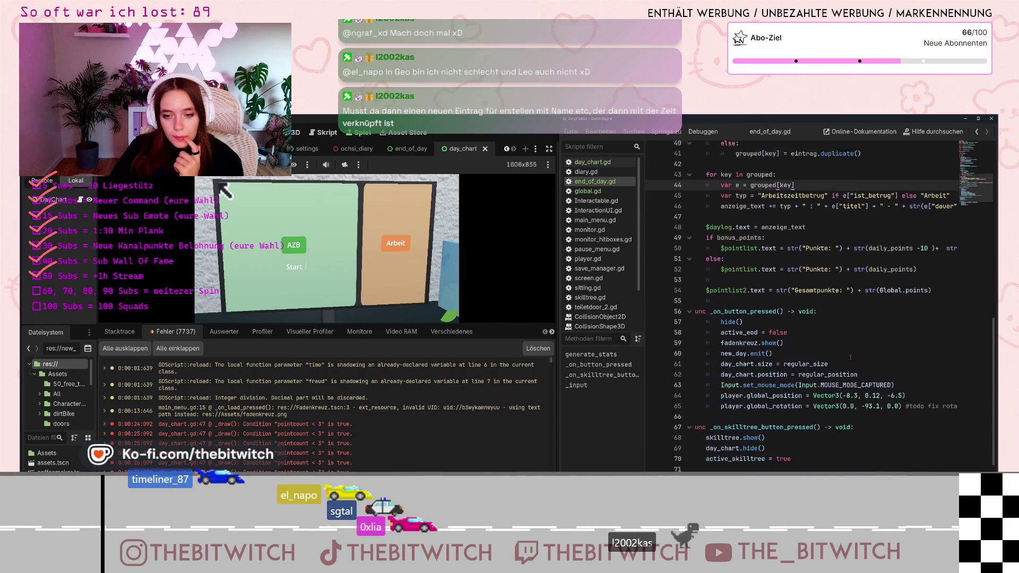
pyautogui.scroll(3, 849, 362)
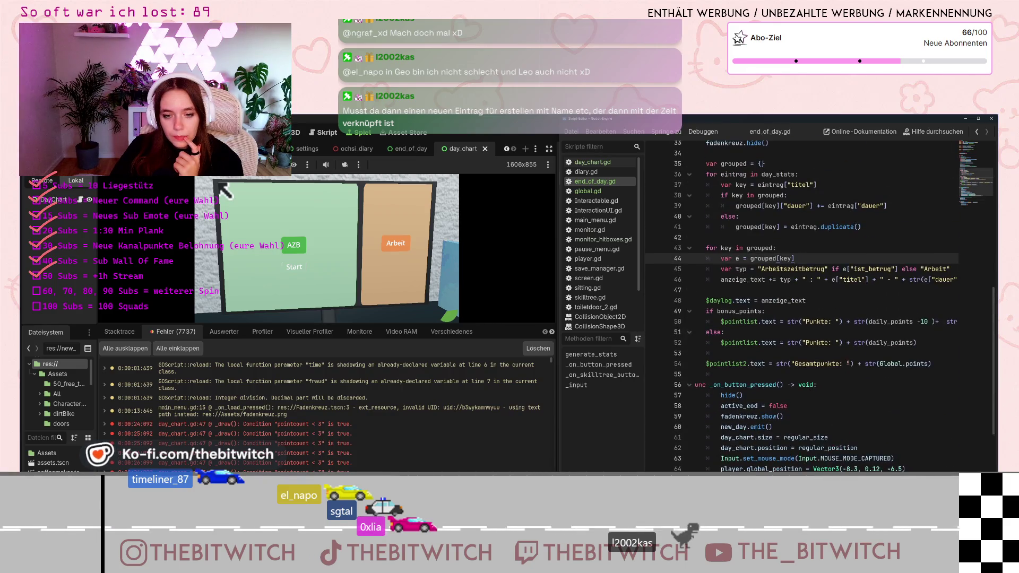
pyautogui.scroll(8, 831, 445)
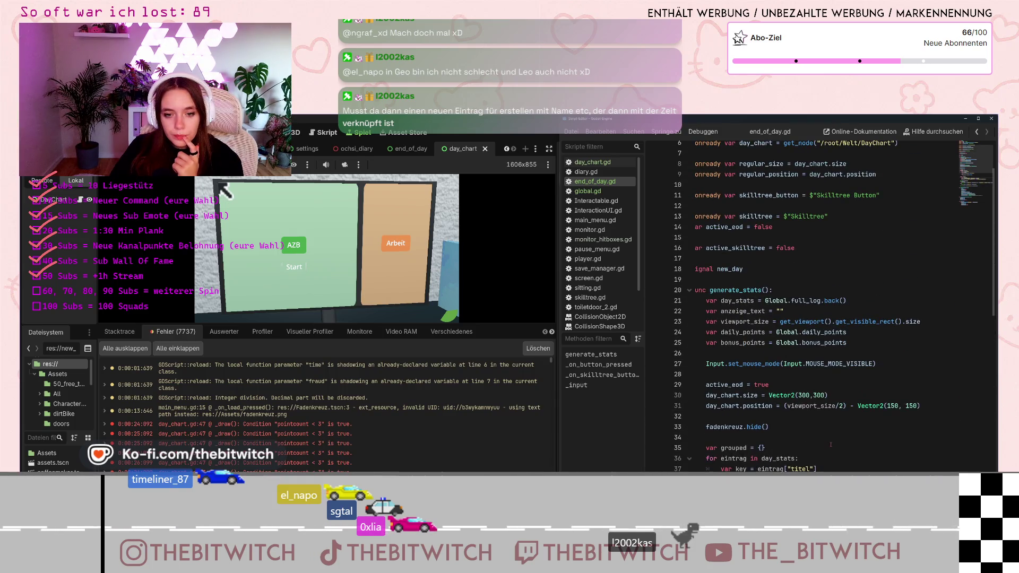
pyautogui.scroll(2, 831, 445)
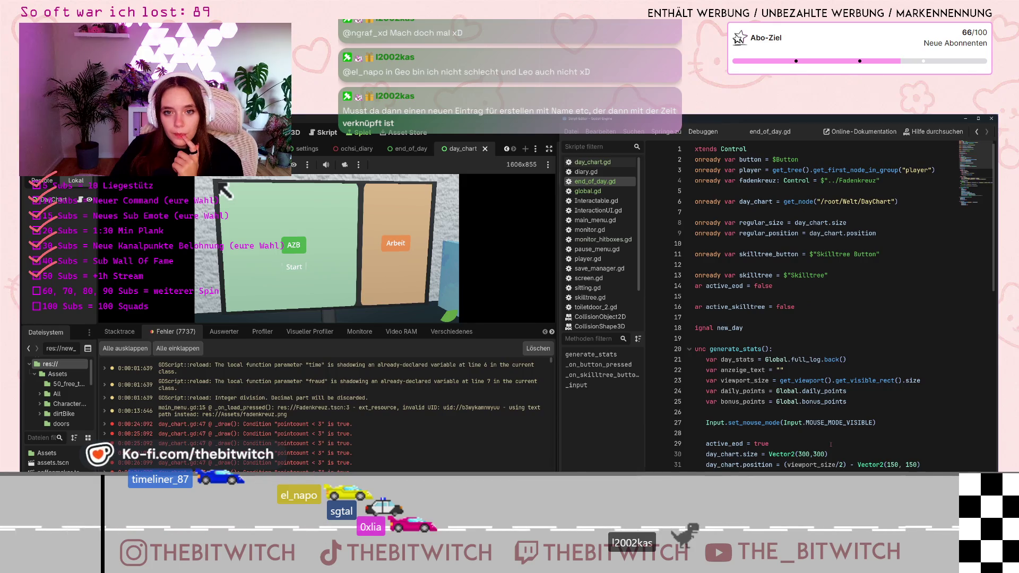
pyautogui.scroll(-3, 831, 444)
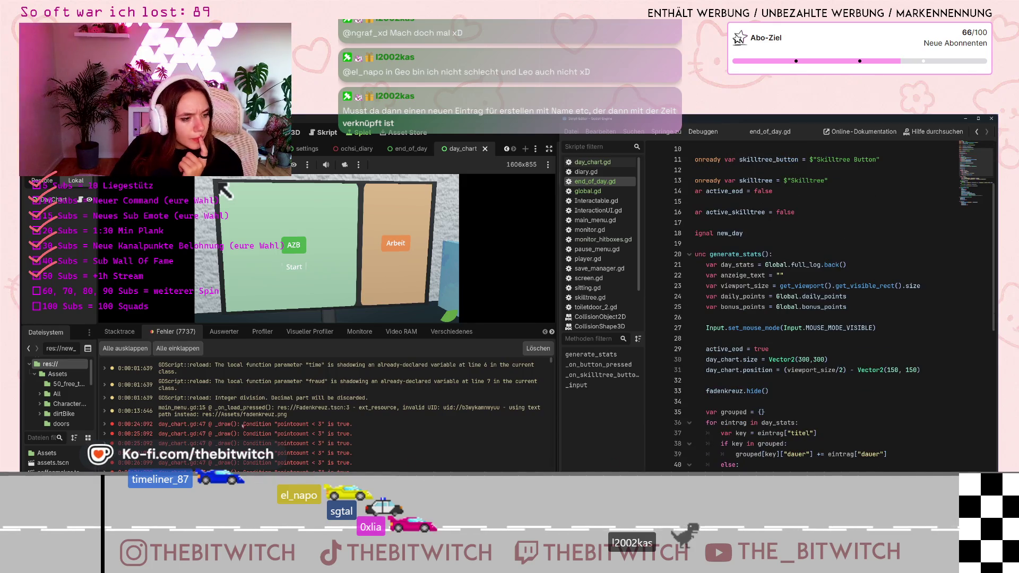
pyautogui.click(592, 162)
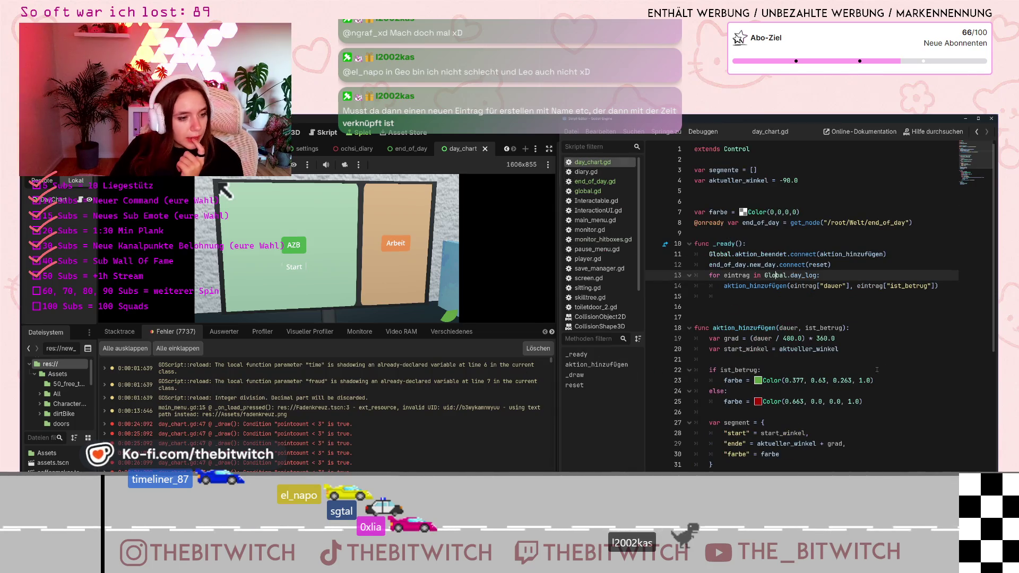
# - Scroll day_chart.gd to _draw(), mark line 35, then select the line-47 pointcount error
pyautogui.scroll(-4, 890, 378)
pyautogui.scroll(-3, 883, 382)
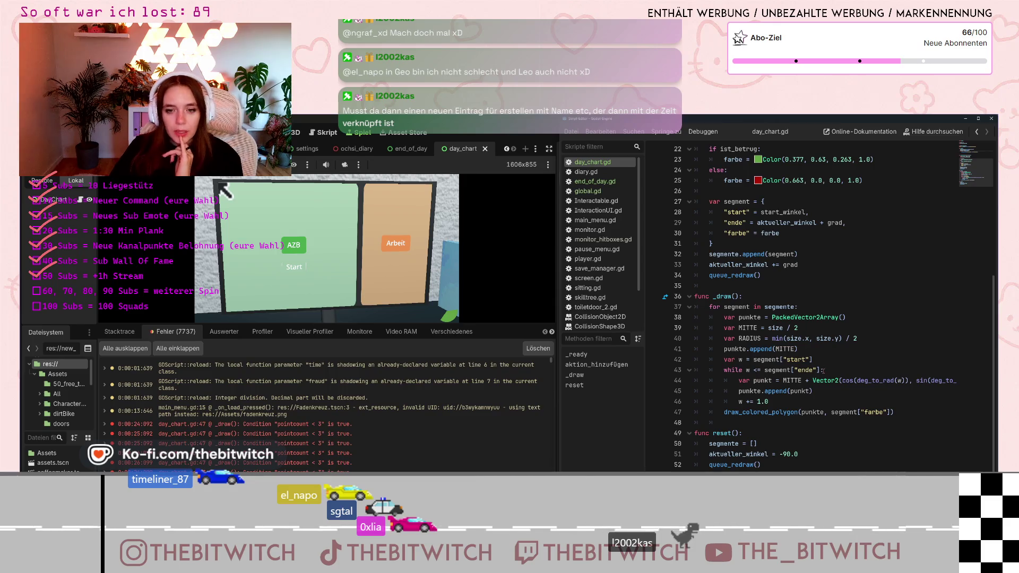
pyautogui.scroll(-1, 818, 375)
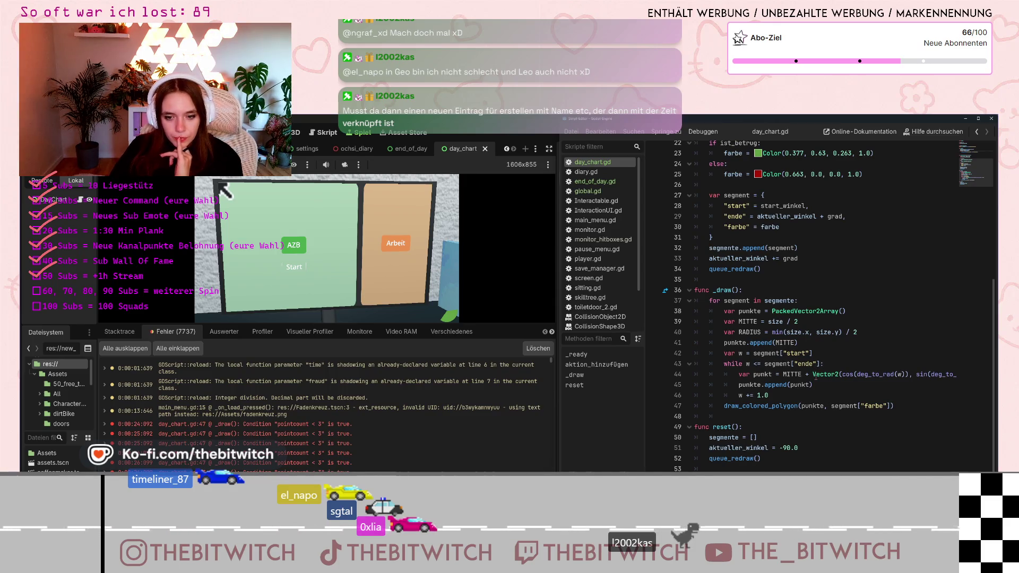
pyautogui.click(755, 278)
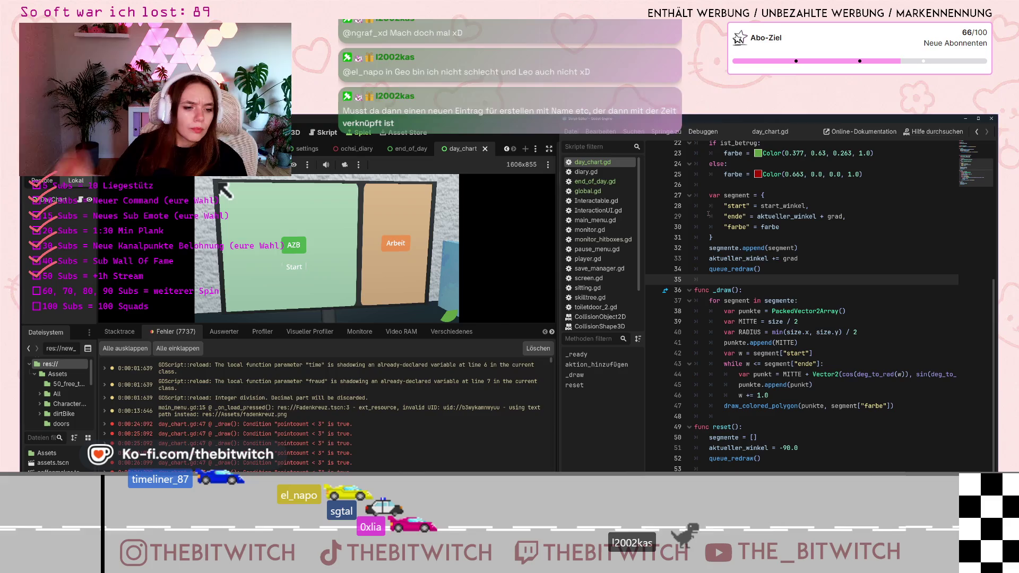
pyautogui.click(249, 423)
# - Expand the day_chart.gd:47 error to reveal its canvas_item_add_polygon source details
pyautogui.doubleClick(249, 425)
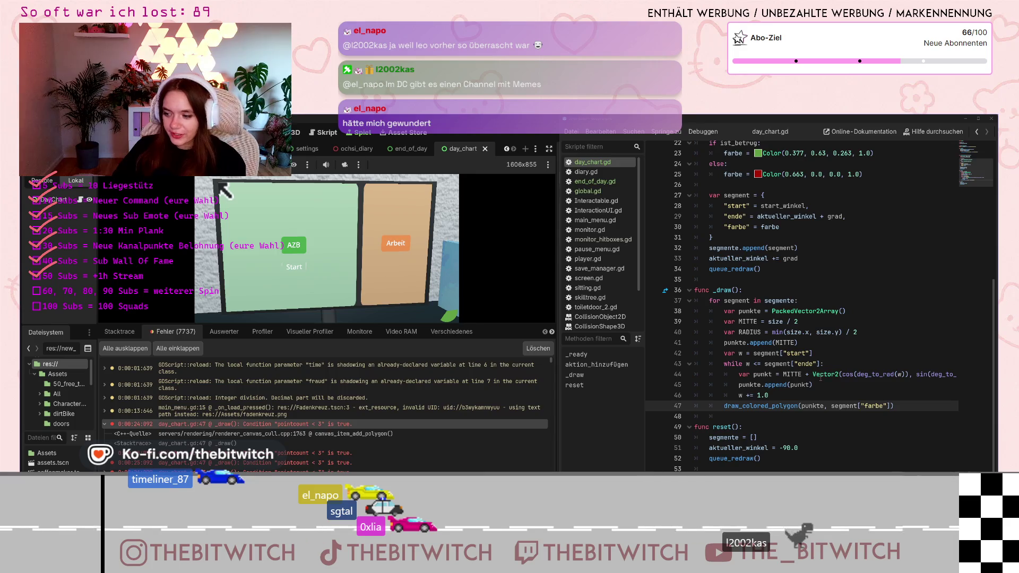
# - Select the first day_chart.gd:47 error entry to copy, then switch to the AI chat
pyautogui.click(706, 469)
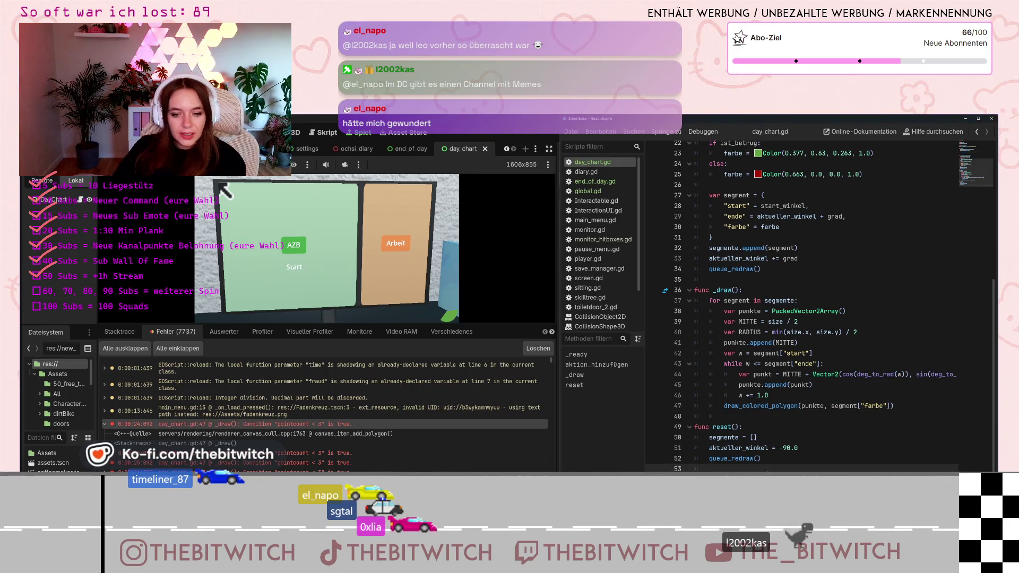
pyautogui.scroll(-1, 214, 432)
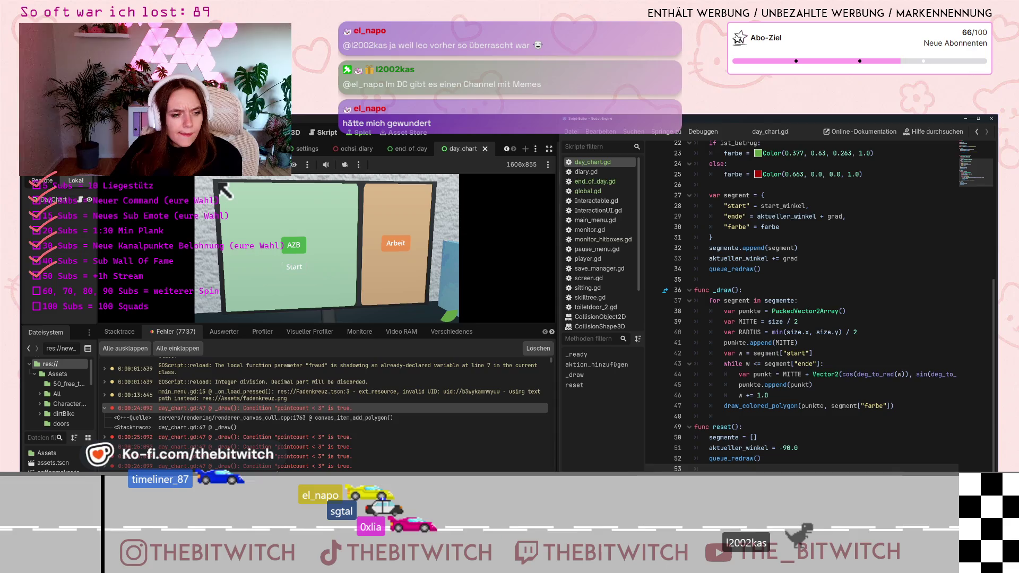
pyautogui.click(246, 444)
pyautogui.click(246, 437)
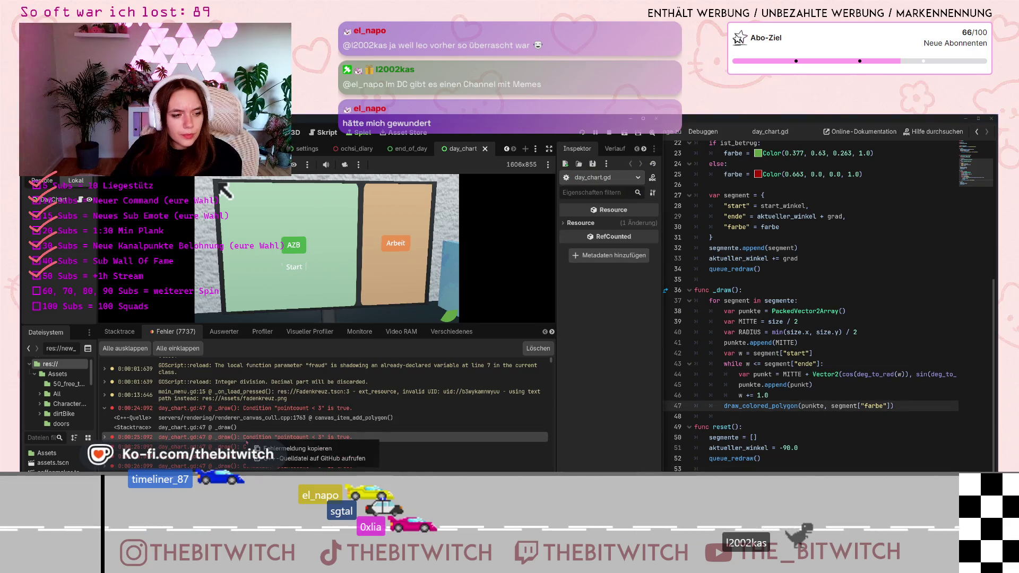
pyautogui.hotkey('alt', 'Tab')
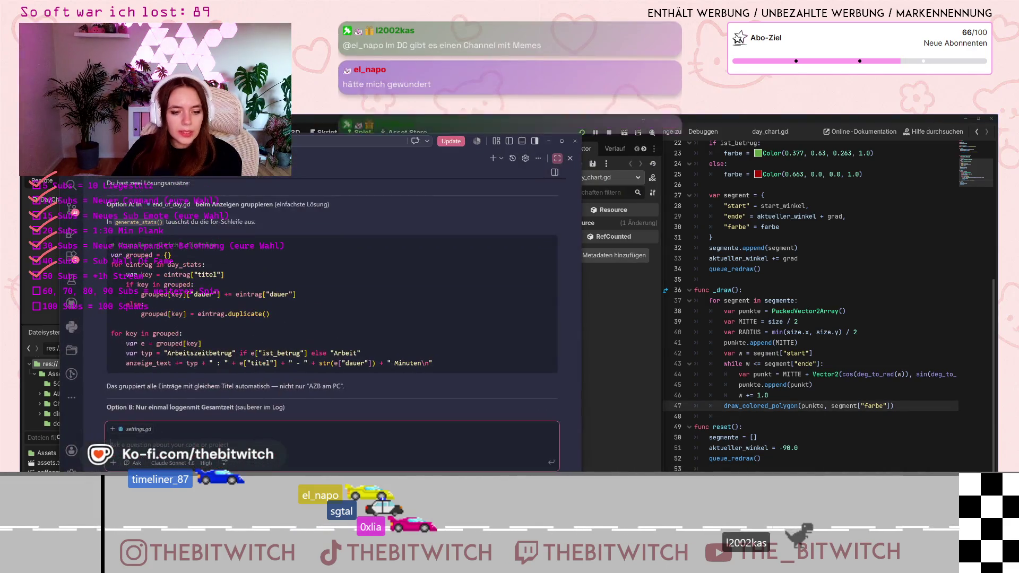
# - Send the AI a question beginning 'Wie kann ich' with the pasted pointcount error
pyautogui.write('Wie kann ich da')
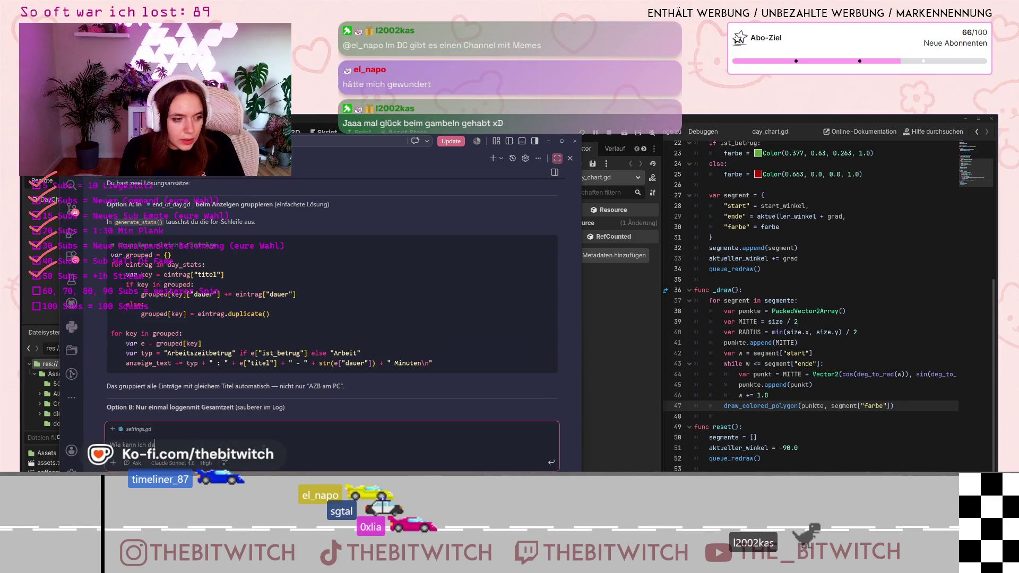
pyautogui.write(':')
pyautogui.hotkey('ctrl', 'v')
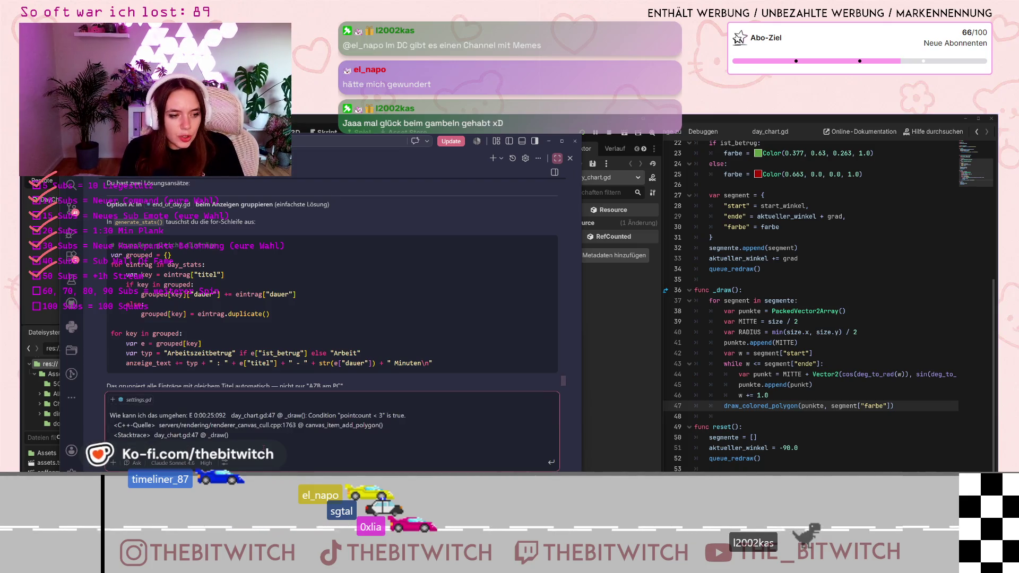
pyautogui.press('Return')
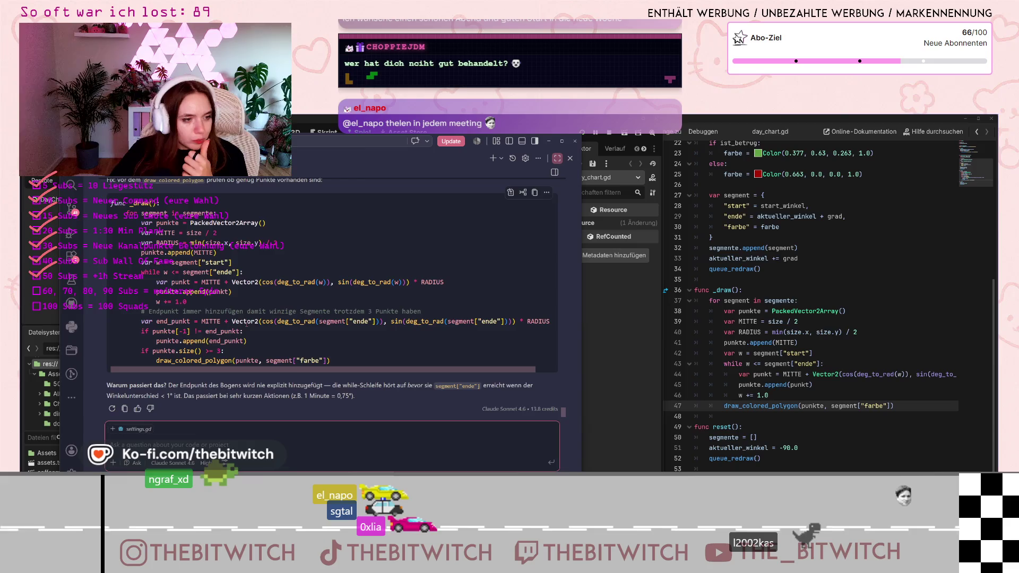
pyautogui.press('ctrl')
pyautogui.press('ctrl')
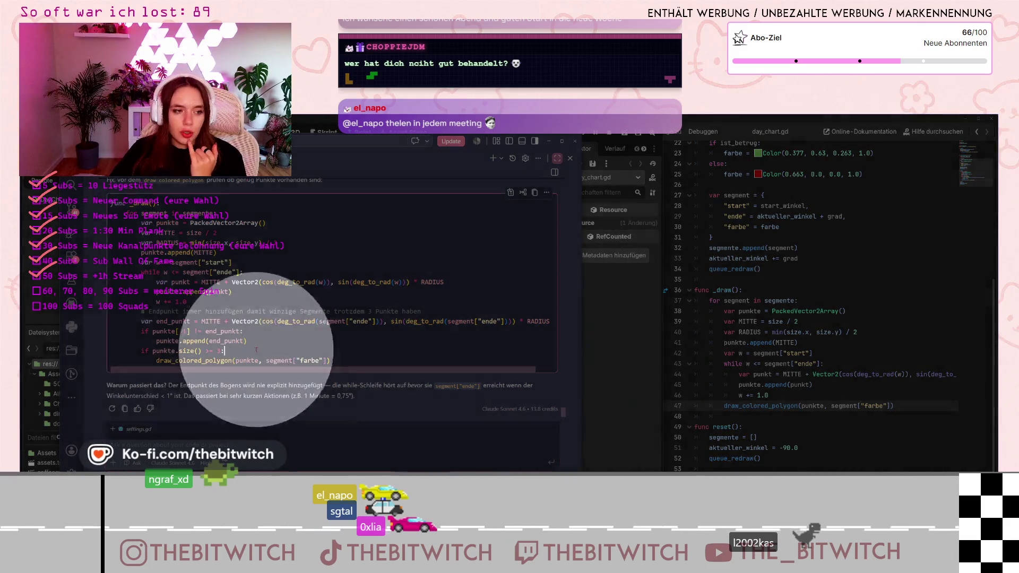
pyautogui.click(256, 350)
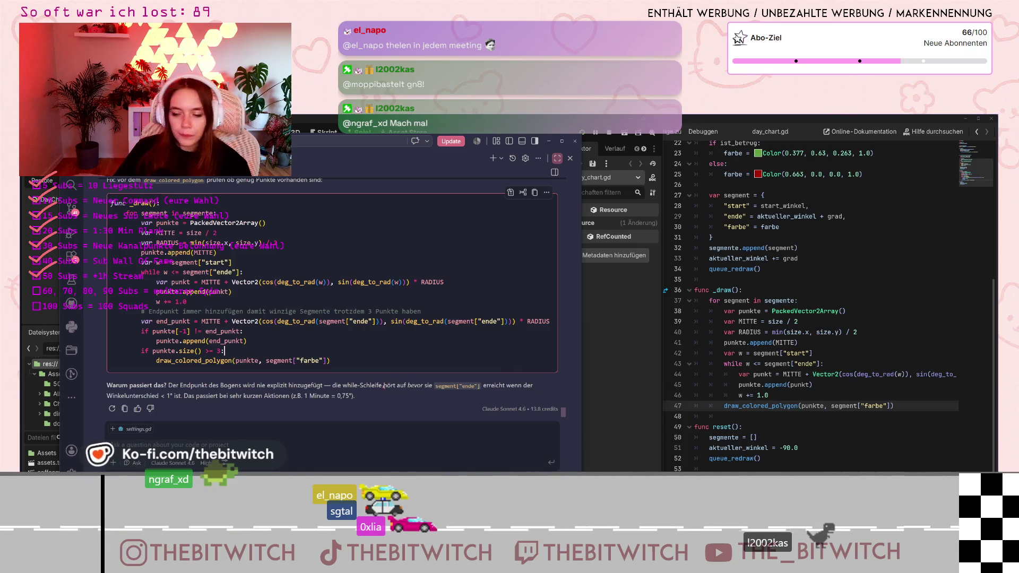
pyautogui.click(329, 446)
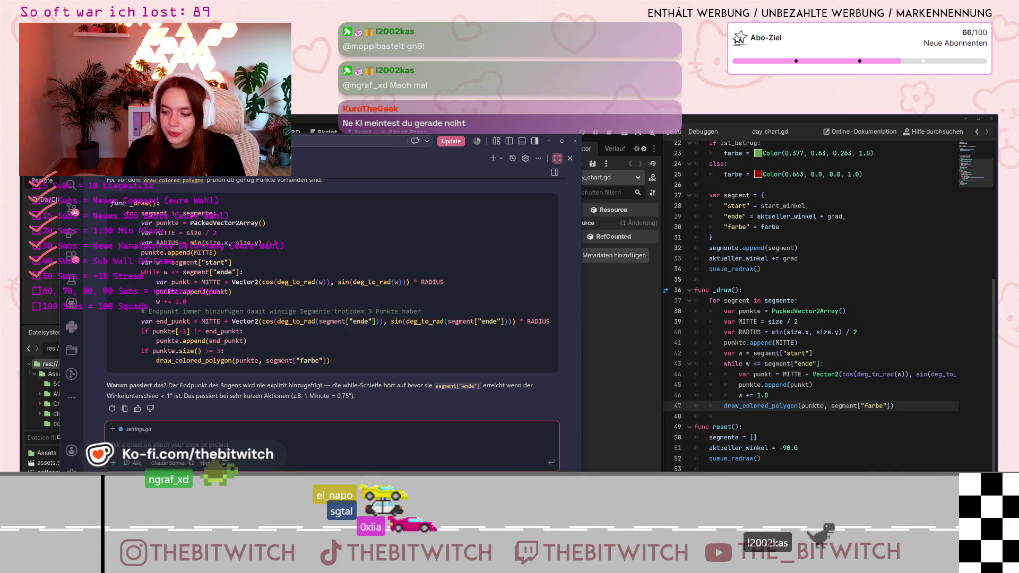
pyautogui.write('kein')
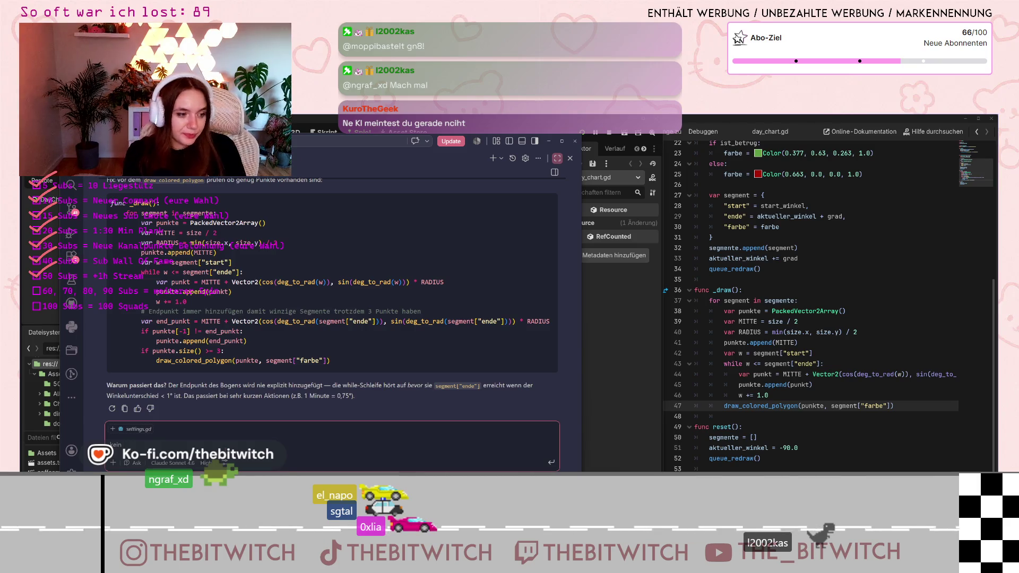
# - Reply in German that the fix uses too much math; suggest drawing only after a point is awarded
pyautogui.write('e gute lösu')
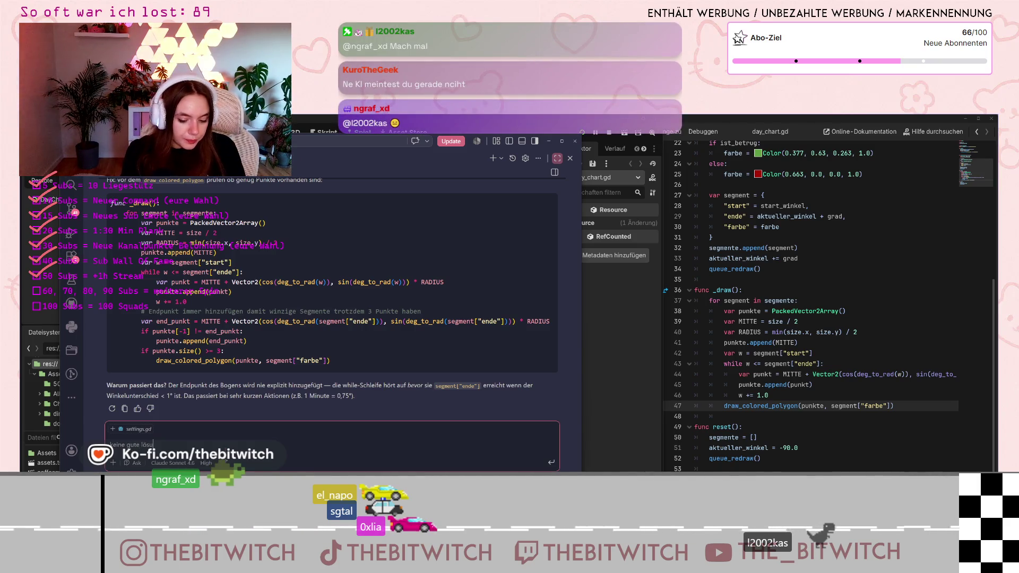
pyautogui.write('ng. Ich will, da')
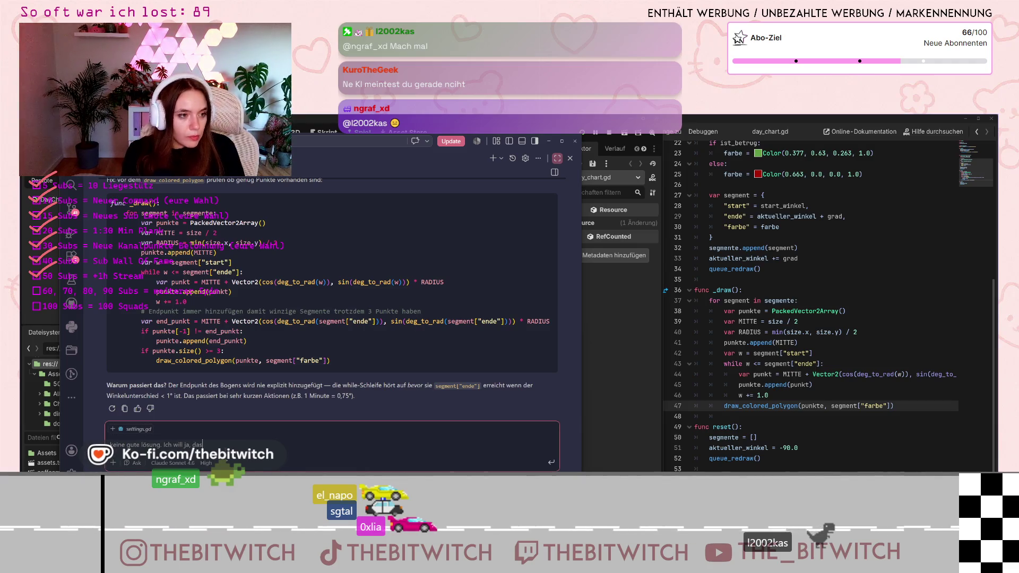
pyautogui.write('ss es l')
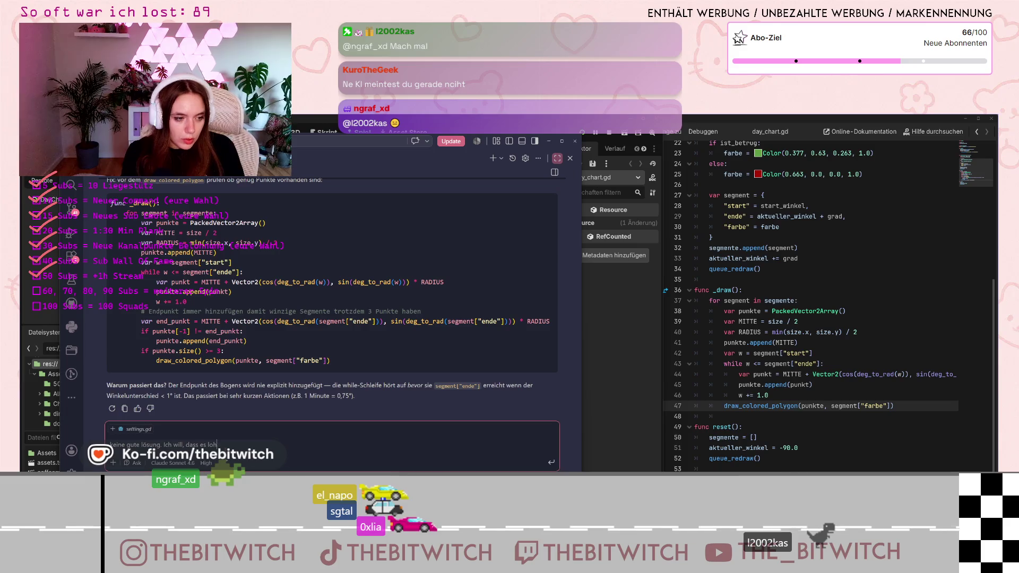
pyautogui.write(' ohne viel mathe ')
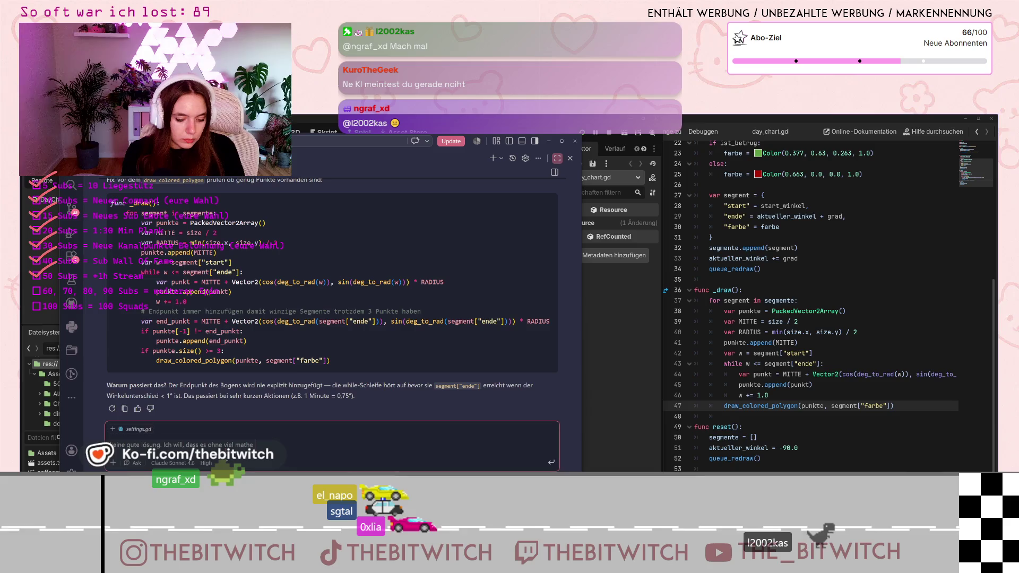
pyautogui.write('gedrawt wird.')
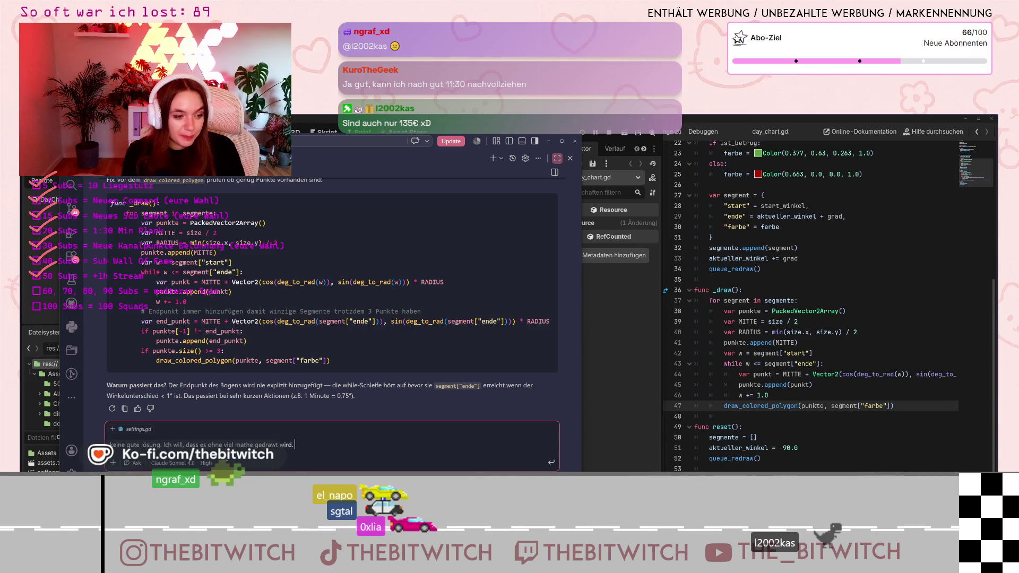
pyautogui.write('Also vie')
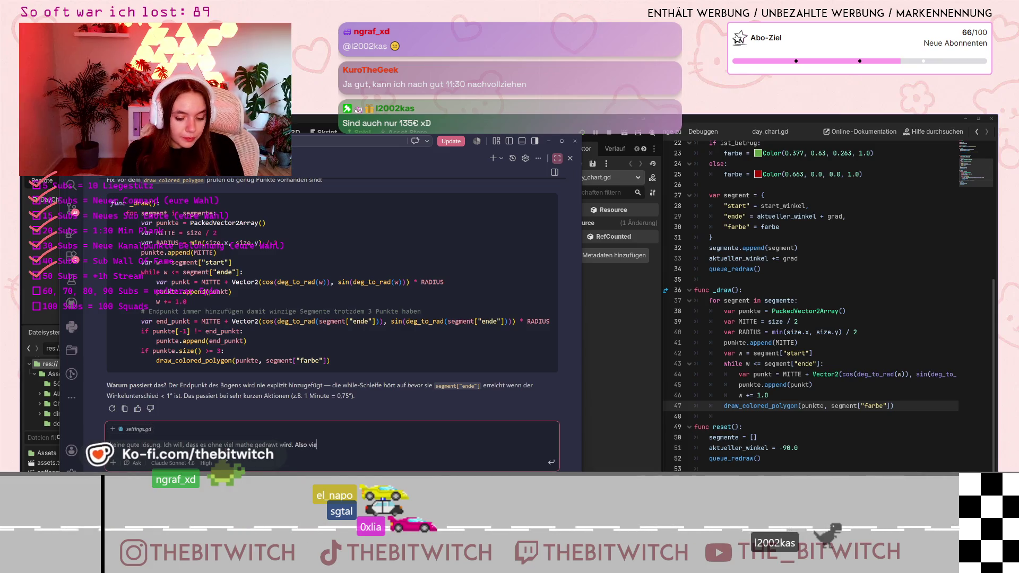
pyautogui.write('lleicht erst')
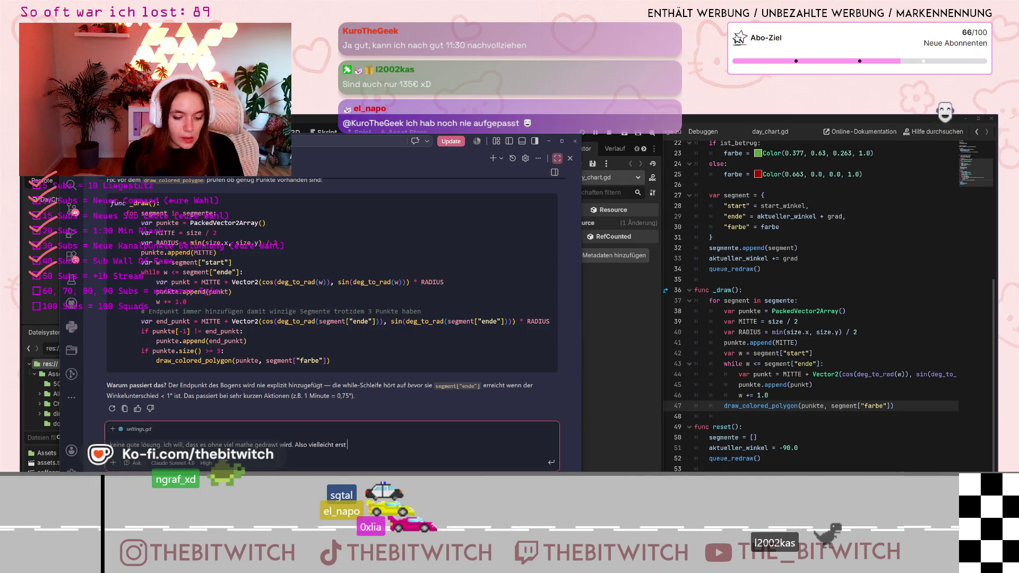
pyautogui.write(' nach')
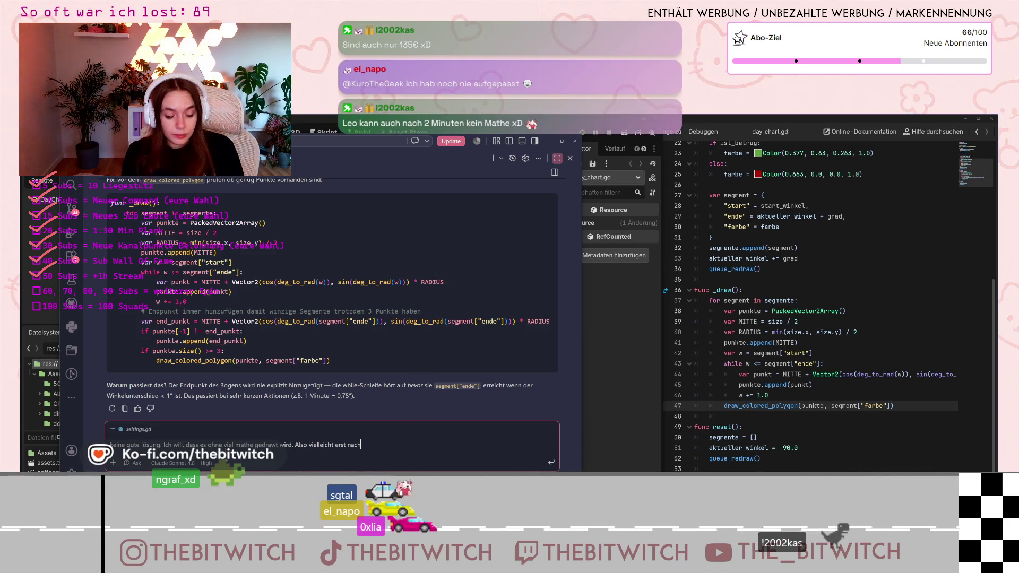
pyautogui.press('BackSpace')
pyautogui.press('BackSpace')
pyautogui.press('BackSpace')
pyautogui.press('BackSpace')
pyautogui.press('BackSpace')
pyautogui.press('BackSpace')
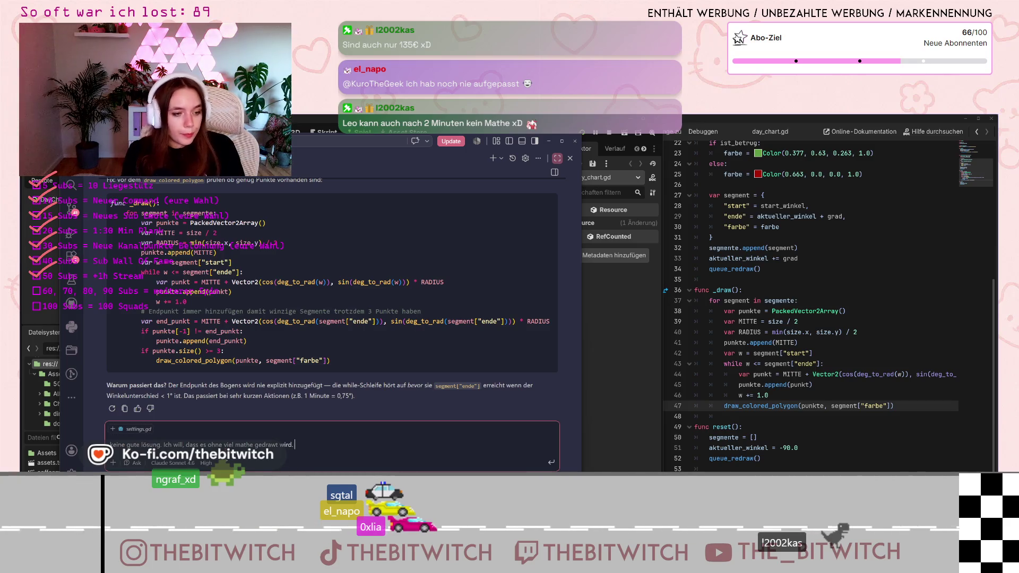
pyautogui.write('also z')
pyautogui.write('b')
pyautogui.write(' ei')
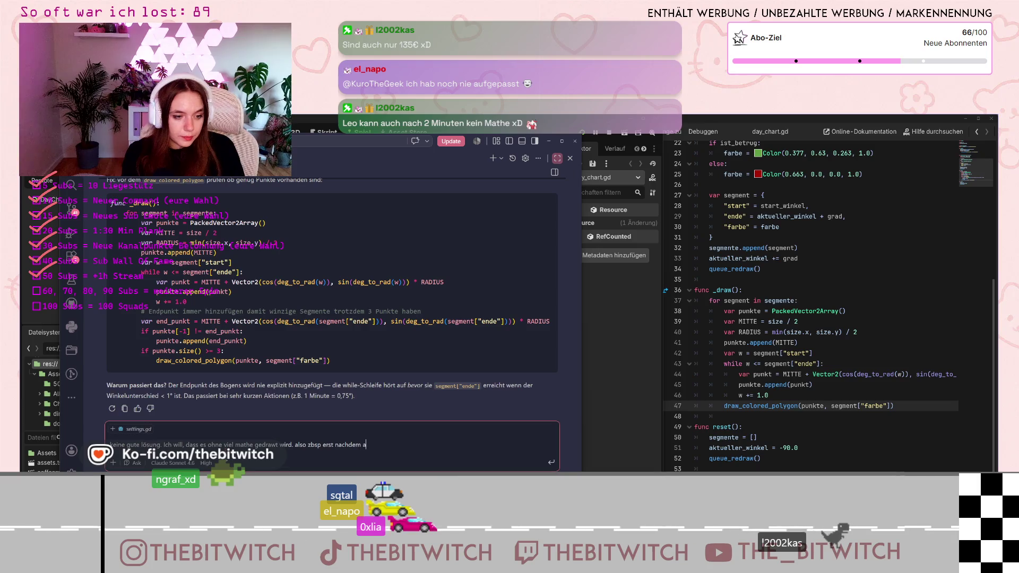
pyautogui.write('au')
pyautogui.press('BackSpace')
pyautogui.press('BackSpace')
pyautogui.press('BackSpace')
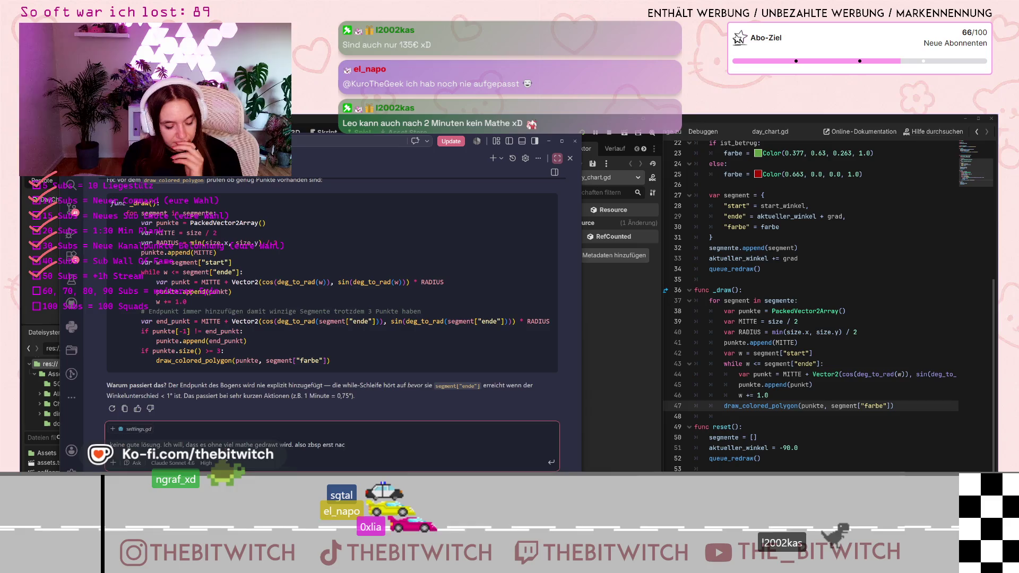
pyautogui.write('hdem auch ei')
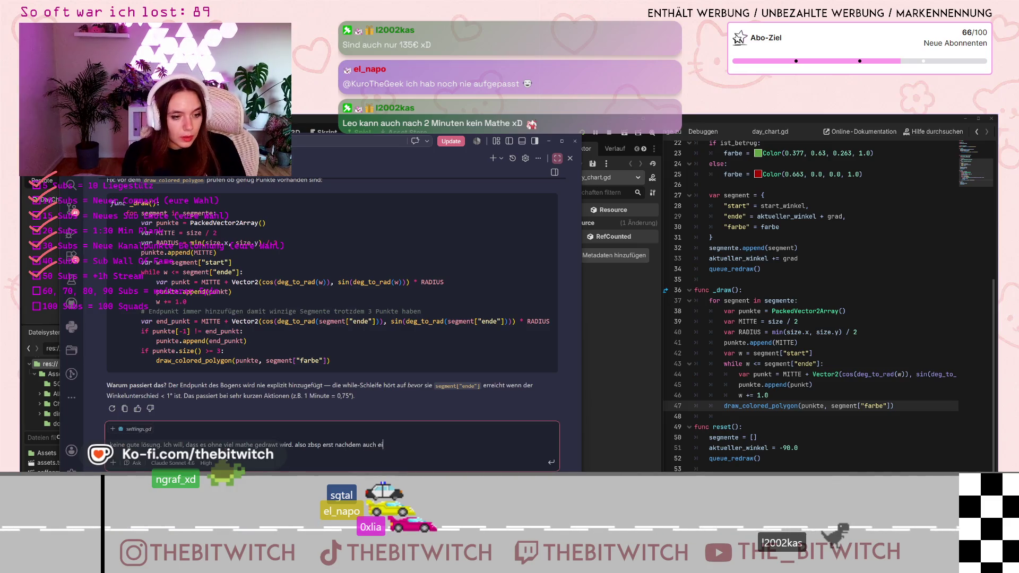
pyautogui.write('n punkt v')
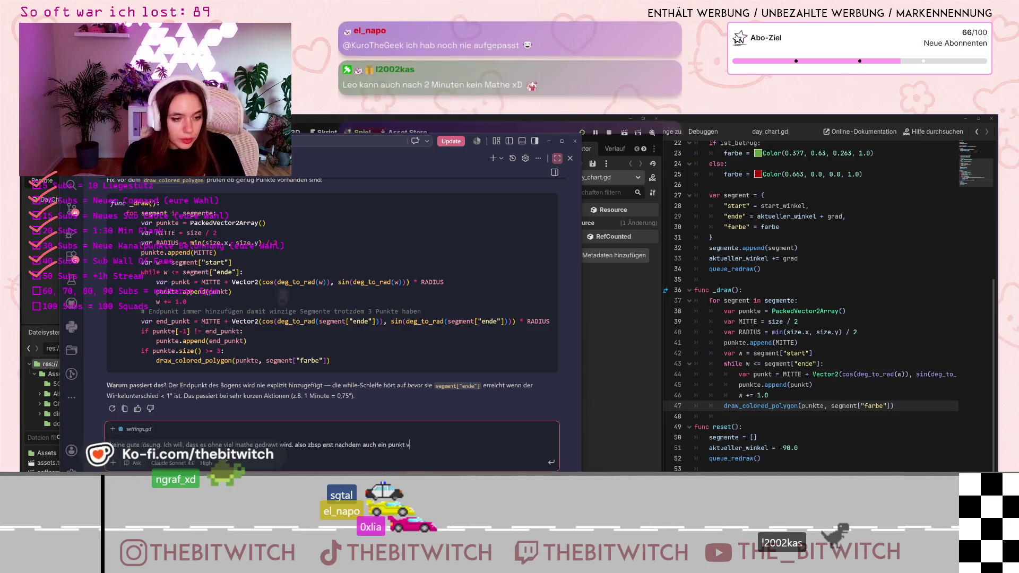
pyautogui.write('ergeben wior')
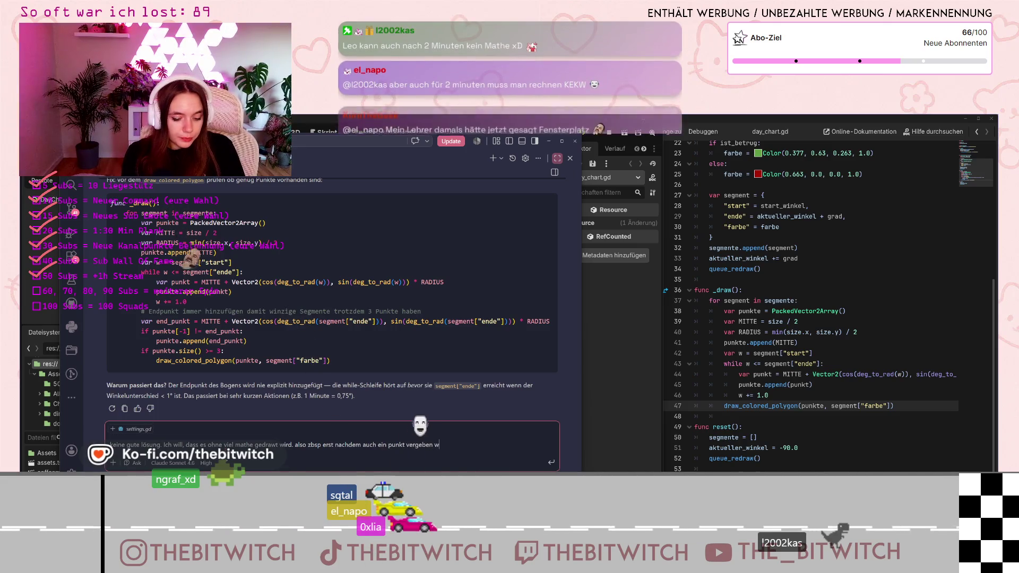
pyautogui.press('BackSpace')
pyautogui.press('BackSpace')
pyautogui.write('rd ')
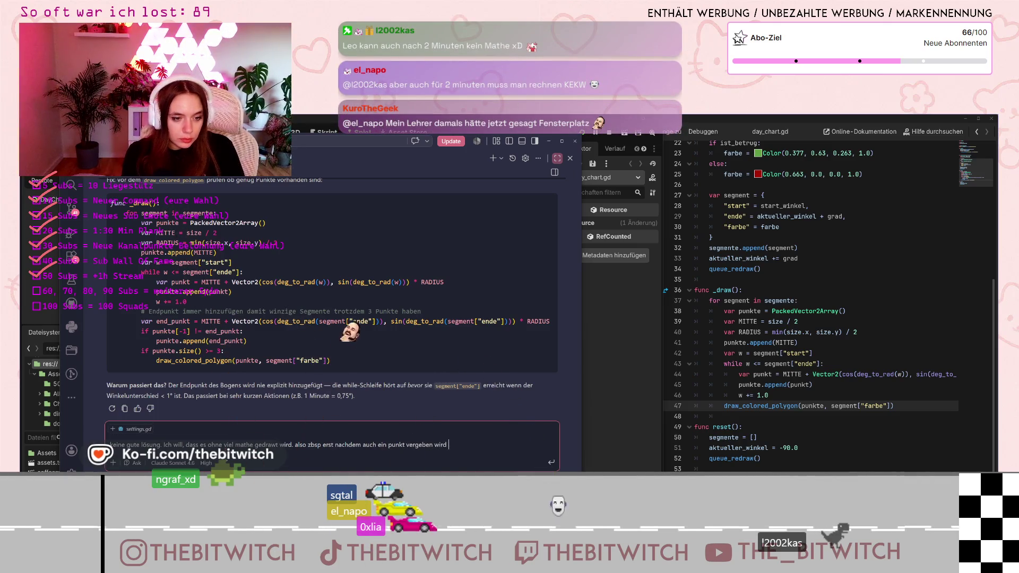
pyautogui.write('zbsp')
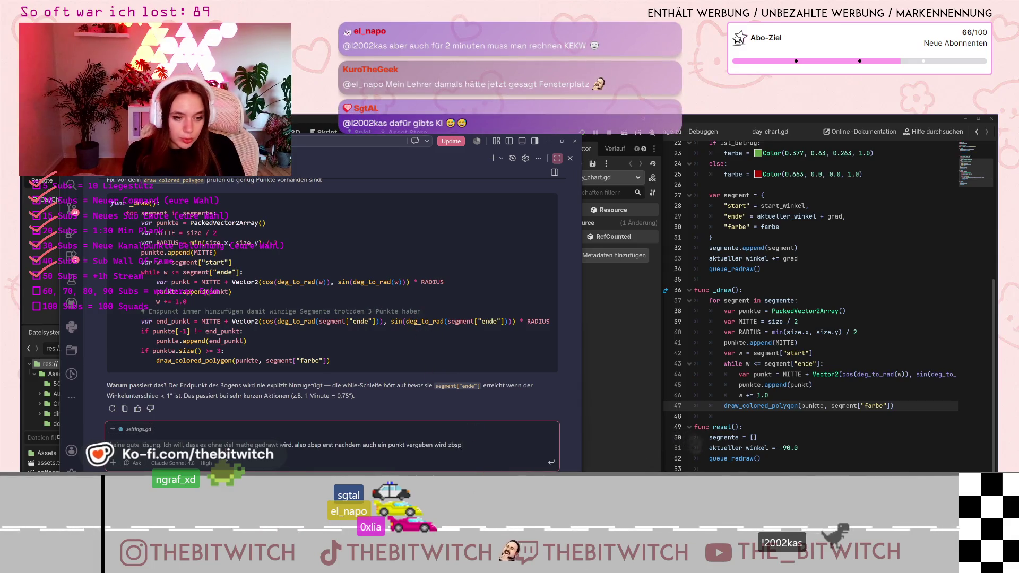
pyautogui.press('Return')
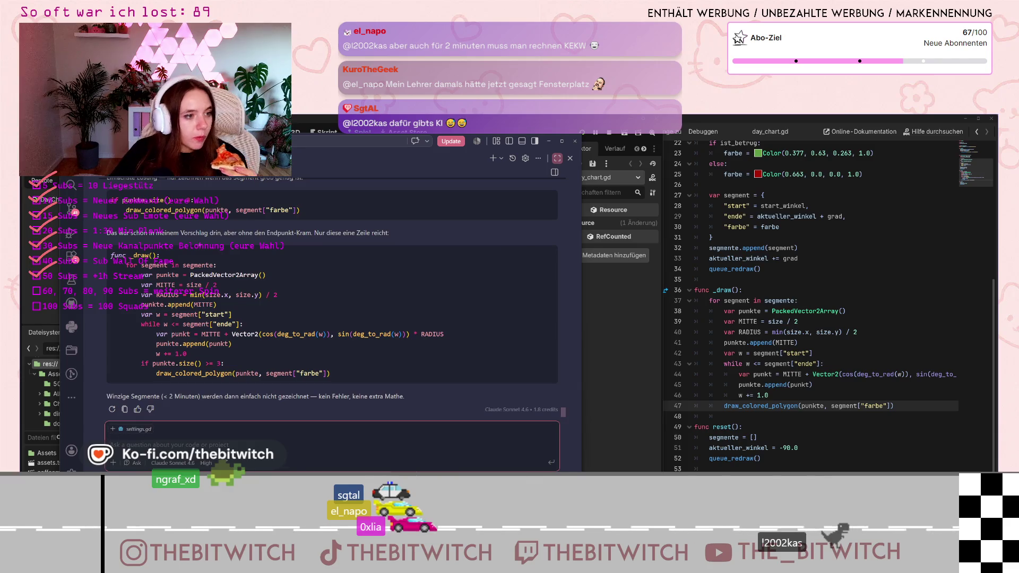
# - Review the assistant's suggested punkte.size() >= 3 guard around draw_colored_polygon
pyautogui.scroll(2, 237, 278)
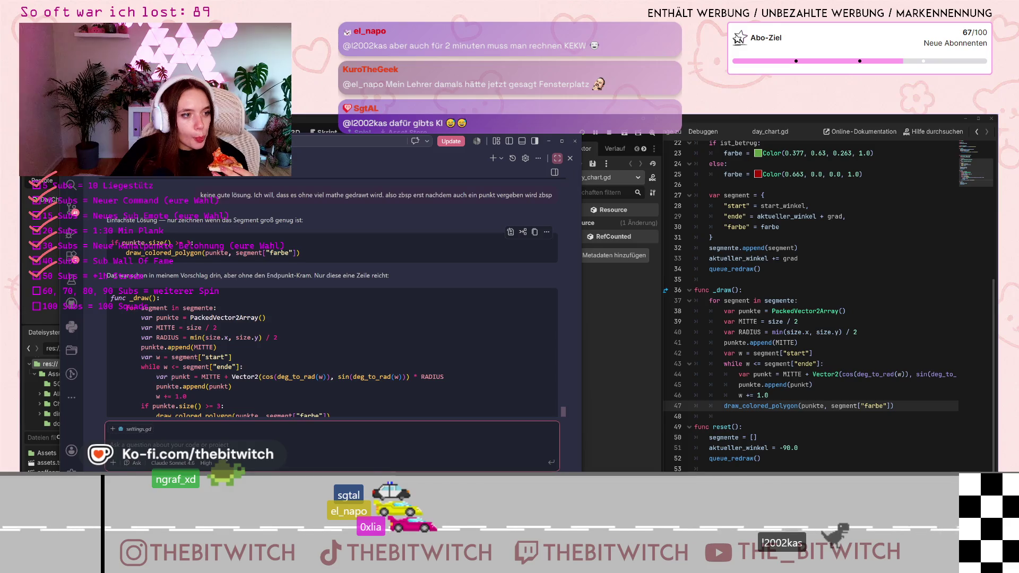
pyautogui.click(179, 253)
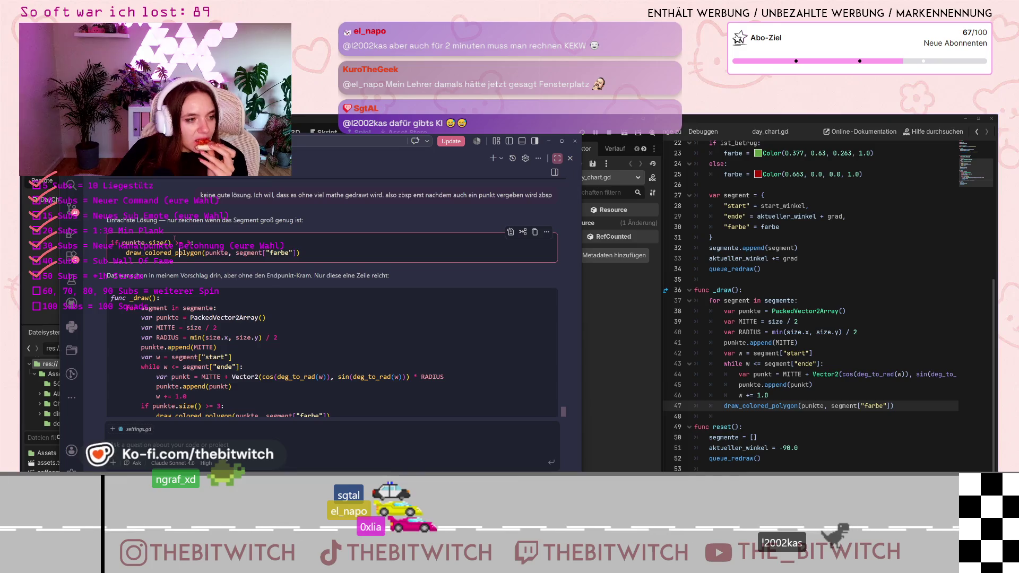
pyautogui.scroll(-2, 209, 289)
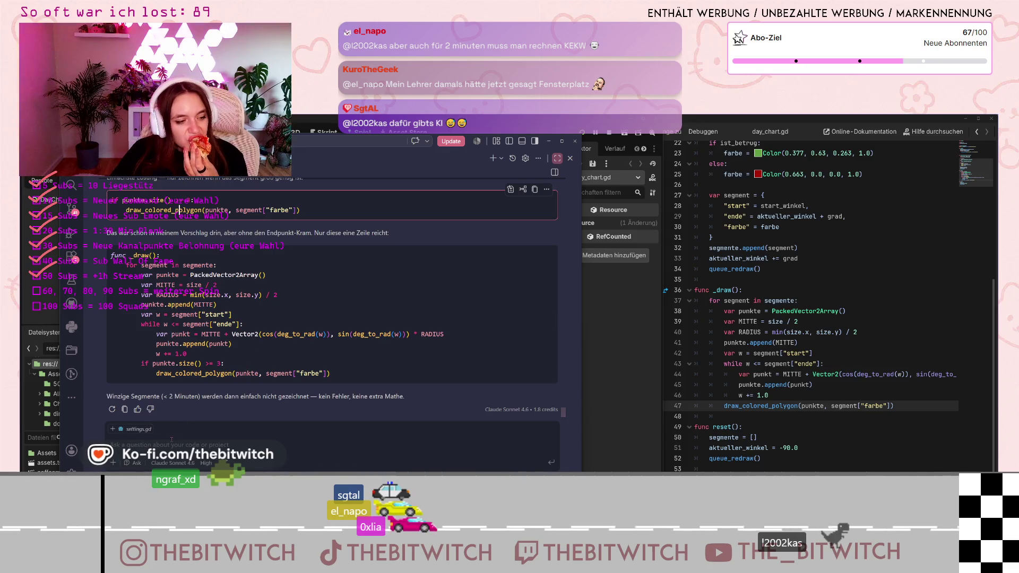
pyautogui.click(223, 446)
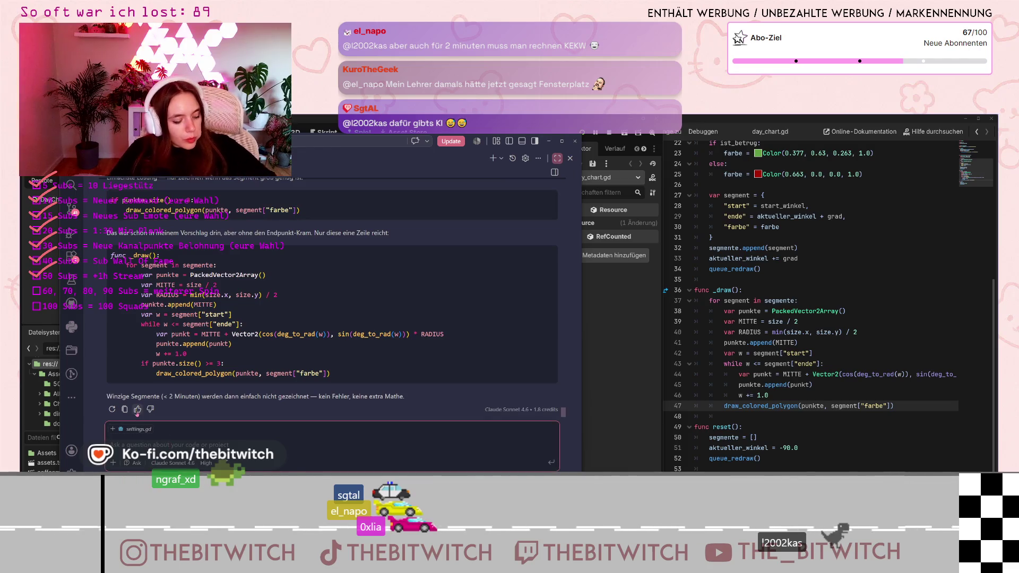
# - Send the objection that the AZB at the PC must still be drawn, even as a short segment
pyautogui.write('aber das w')
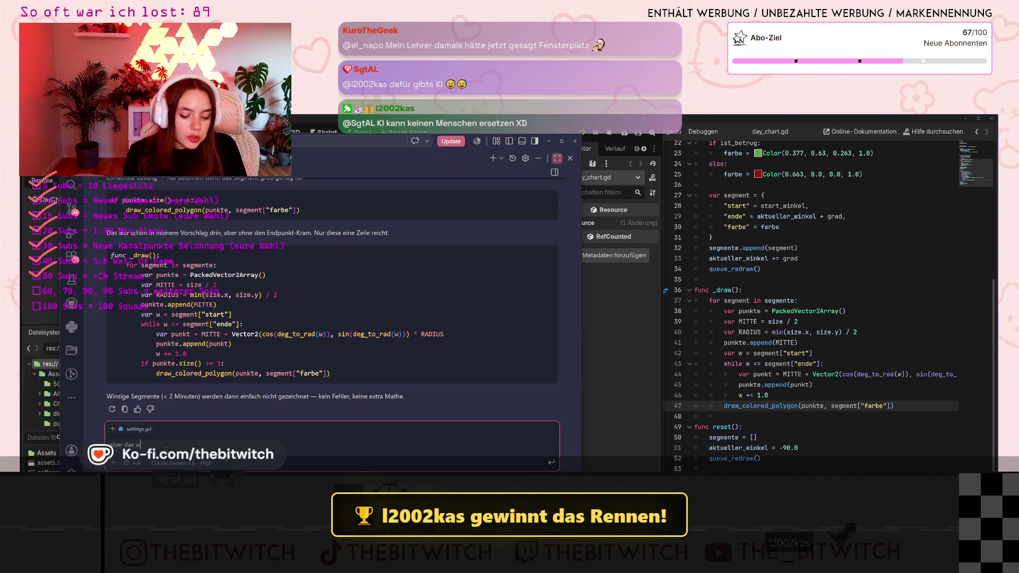
pyautogui.write('ill ich ja nicht. ich will ja trotzdem')
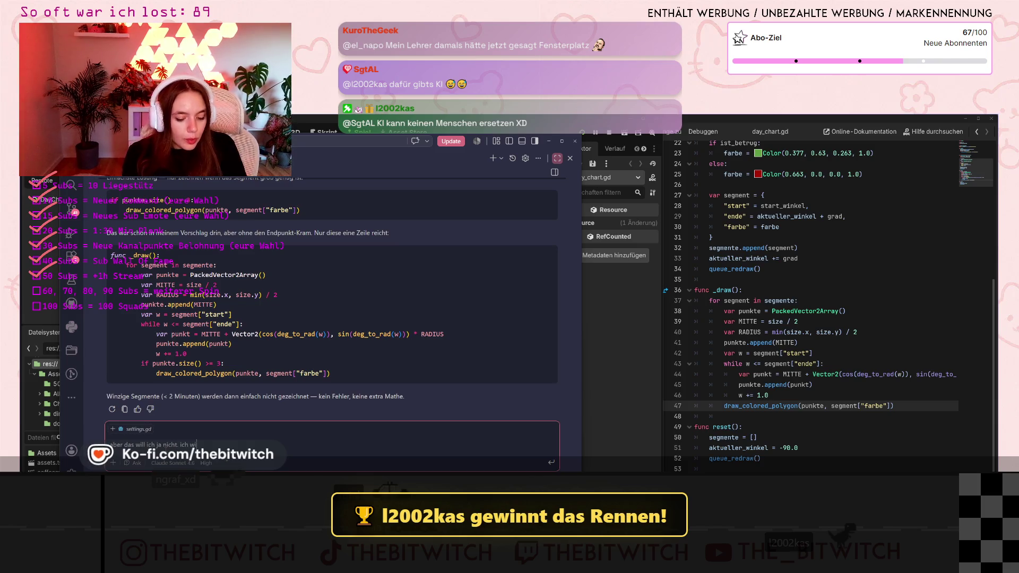
pyautogui.write(', dass der azb am p')
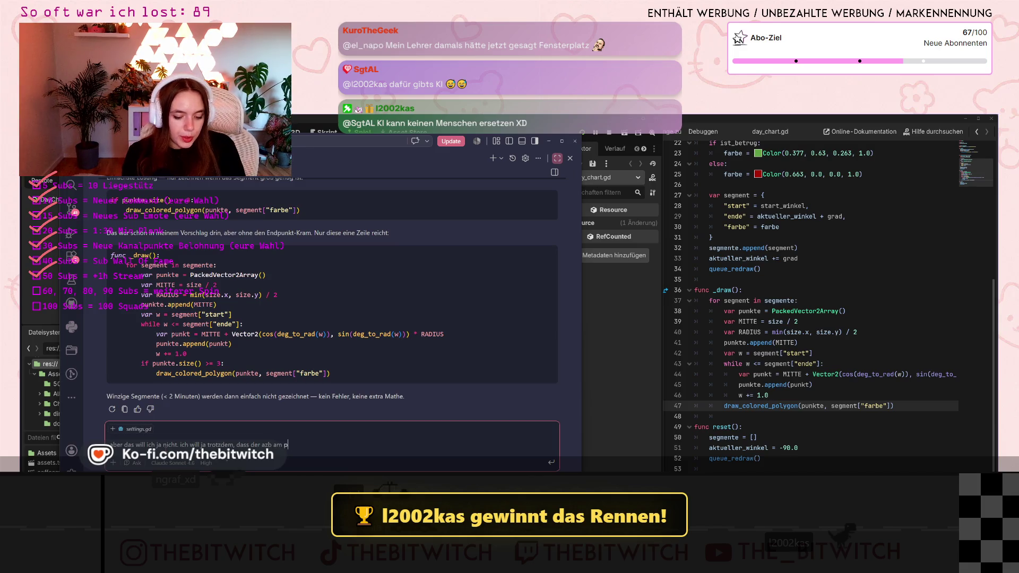
pyautogui.write('c gezeichnet wird')
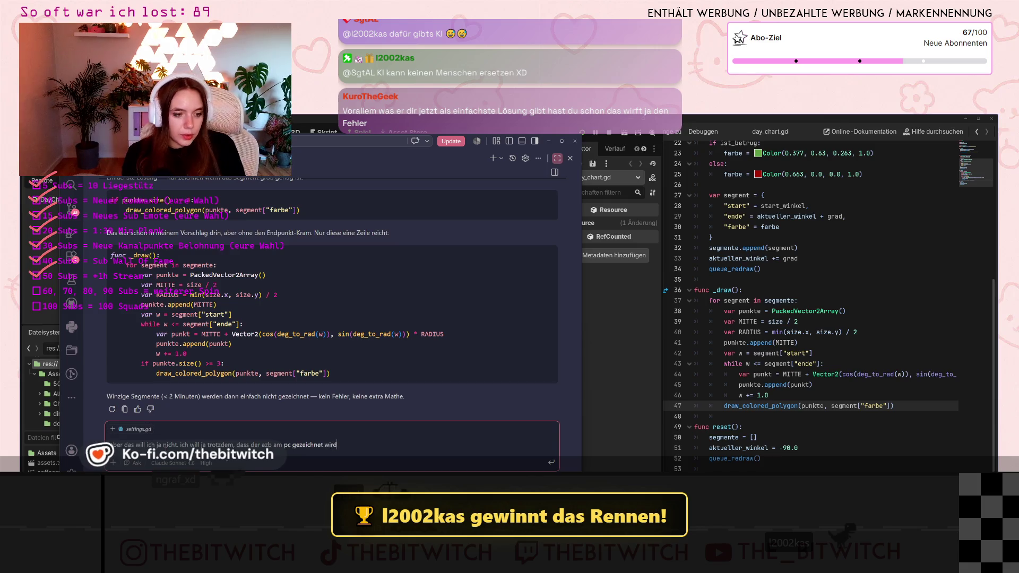
pyautogui.press('Return')
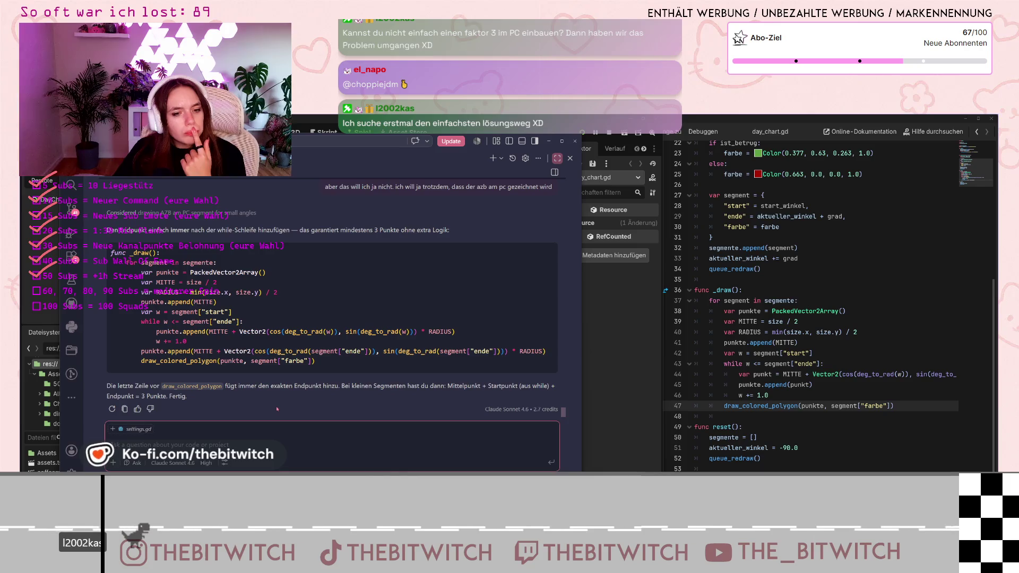
# - Select the suggested punkte.append end-point line in the assistant's reply
pyautogui.moveTo(142, 351); pyautogui.dragTo(563, 354)
pyautogui.hotkey('ctrl', 'c')
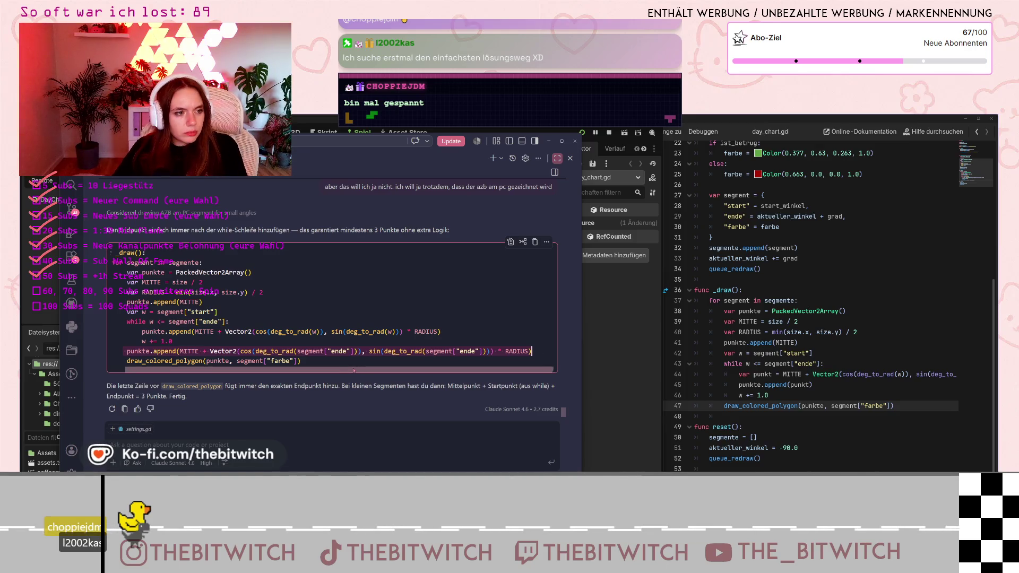
pyautogui.hscroll(-2, 286, 373)
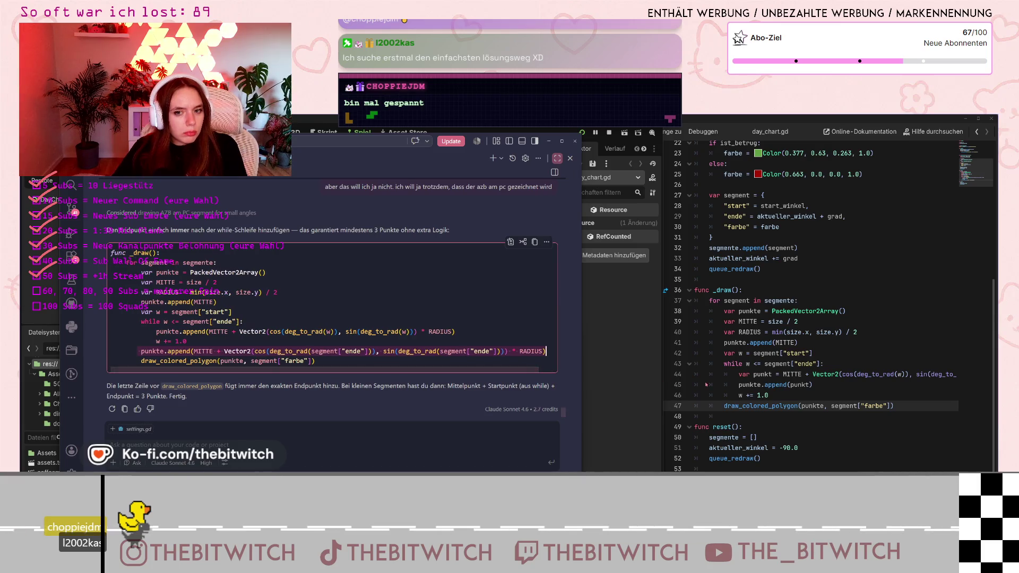
pyautogui.click(901, 397)
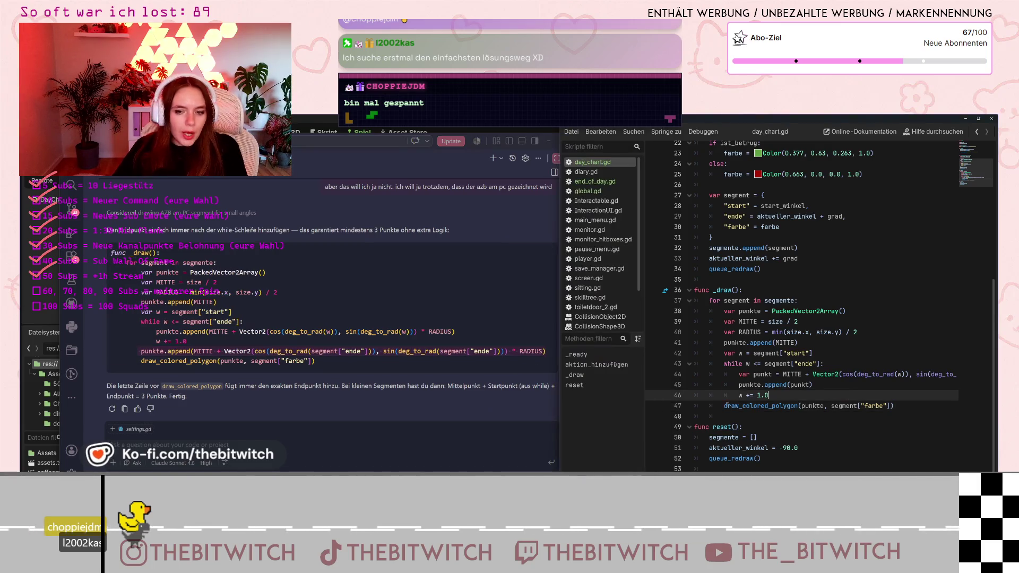
# - Paste the end-point punkte.append line above draw_colored_polygon in day_chart.gd, fix its indent, and save
pyautogui.click(710, 406)
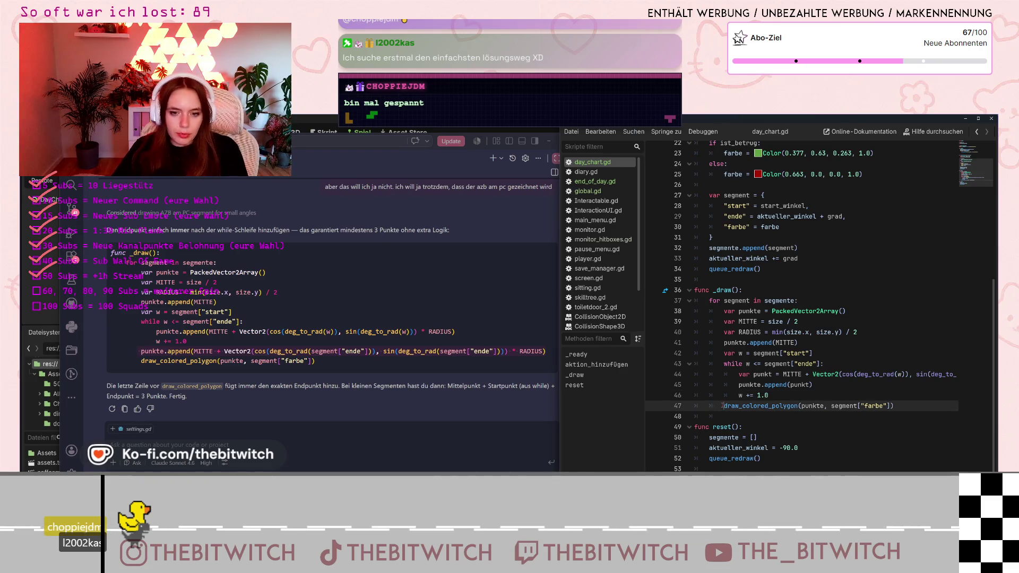
pyautogui.press('Return')
pyautogui.hotkey('ctrl', 'v')
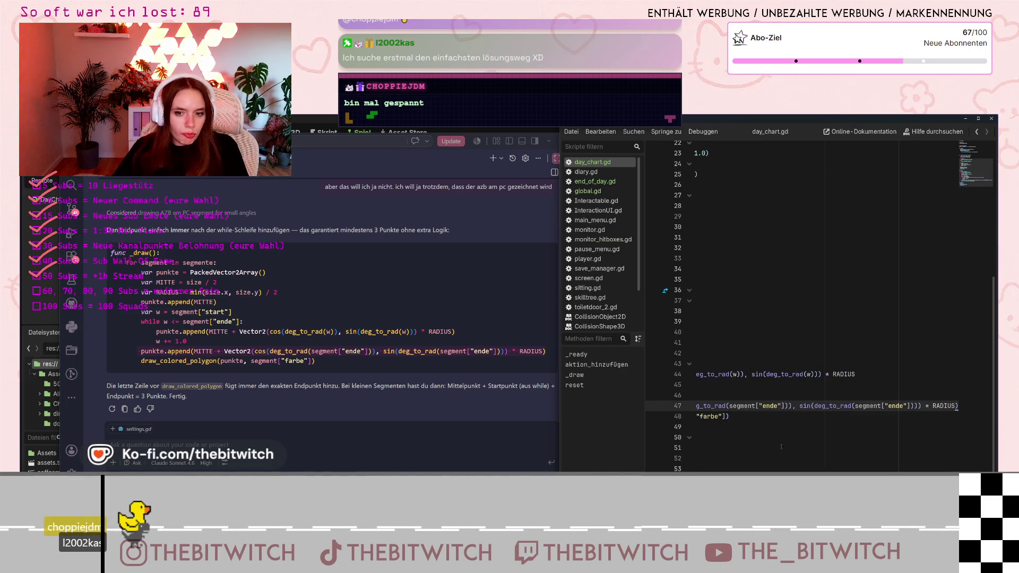
pyautogui.hscroll(-5, 776, 424)
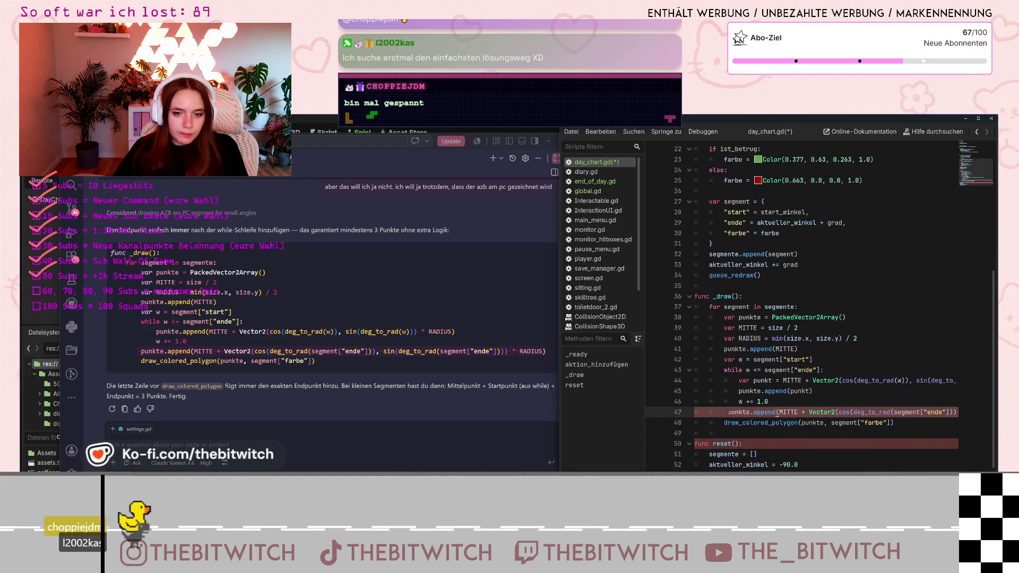
pyautogui.press('BackSpace')
pyautogui.click(738, 434)
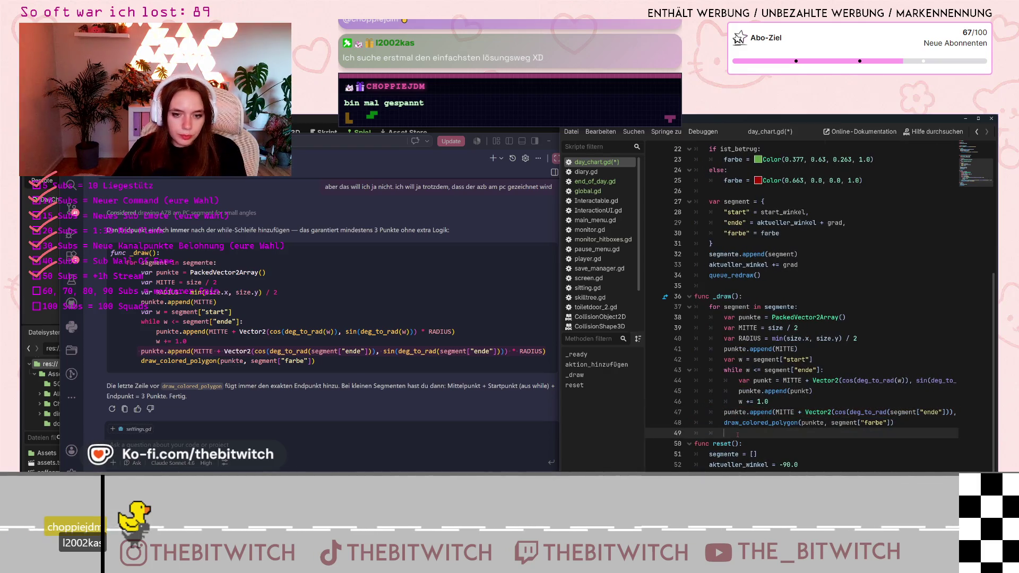
pyautogui.hotkey('ctrl', 's')
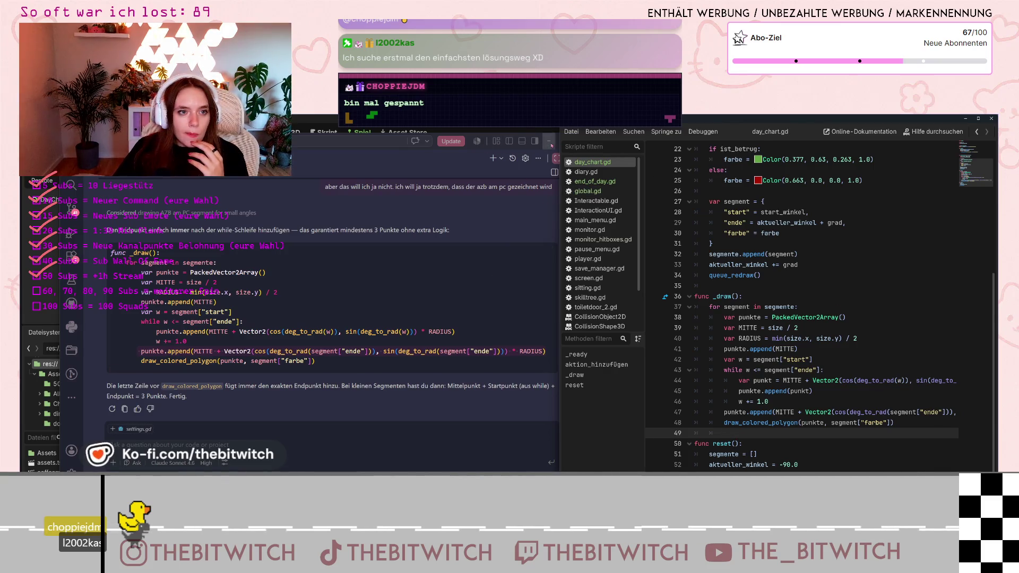
pyautogui.click(550, 143)
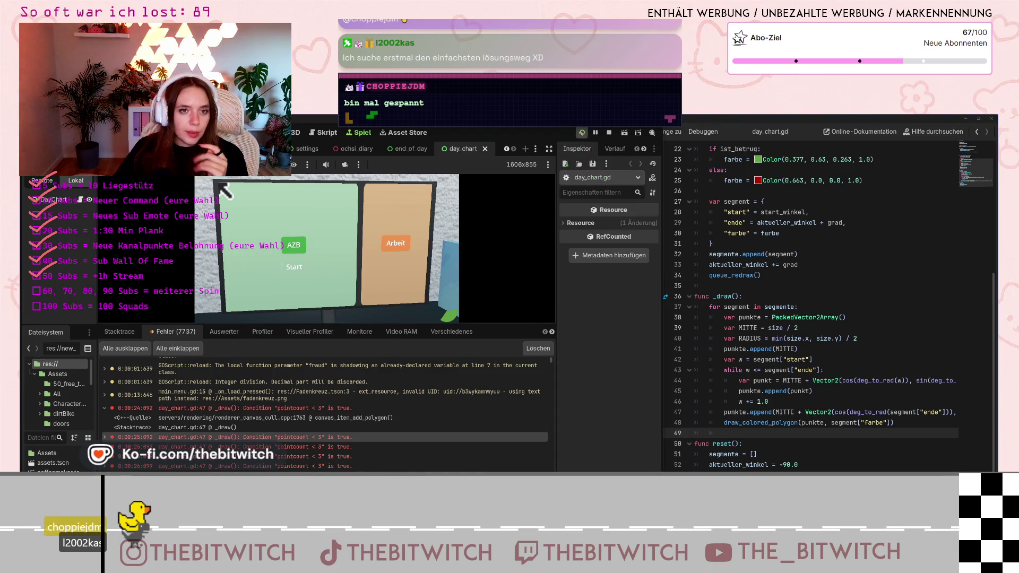
# - Relaunch the game, start playing, and walk to the desk computer to open the AZB/Arbeit board
pyautogui.click(581, 132)
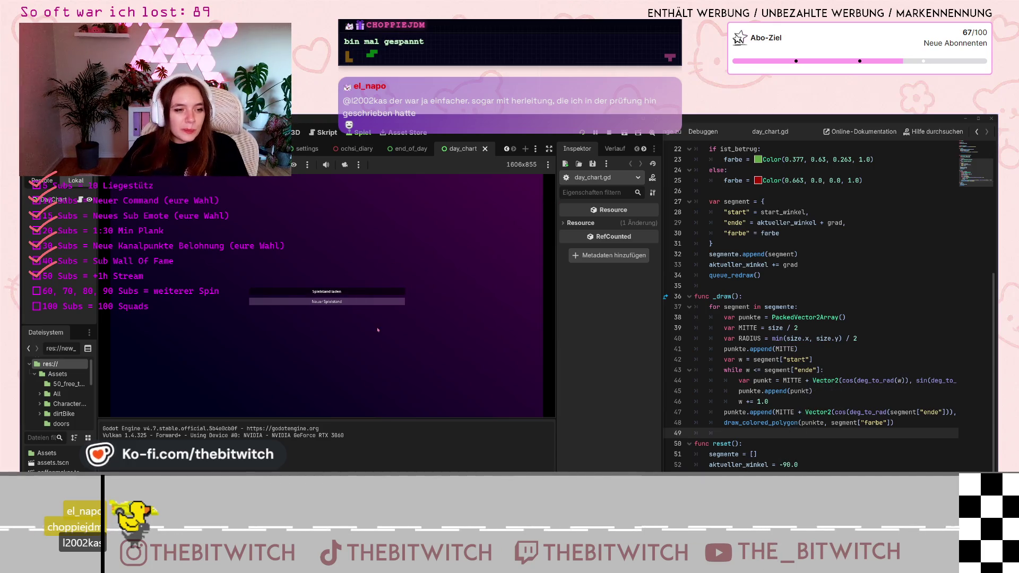
pyautogui.click(372, 302)
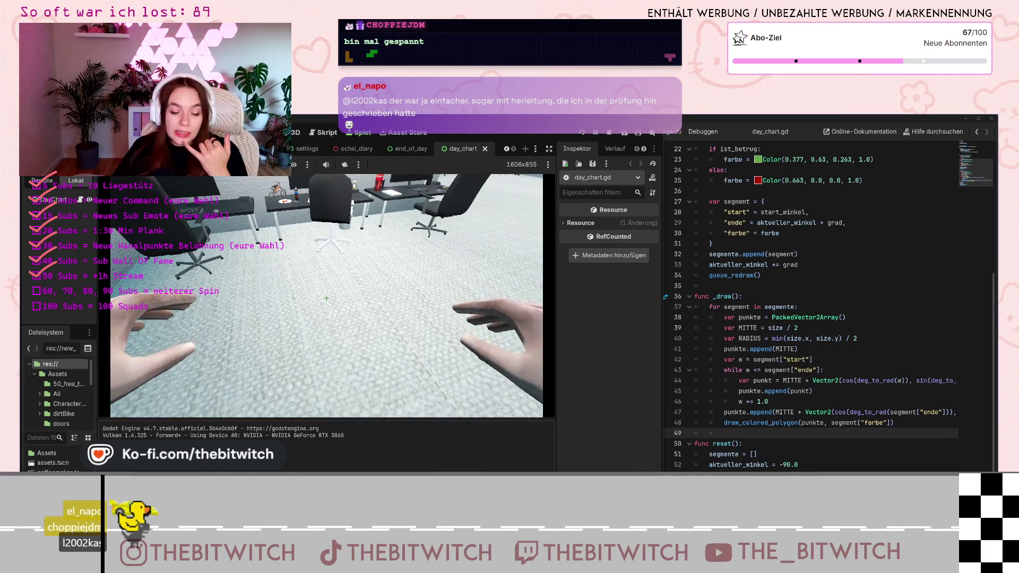
pyautogui.press('w')
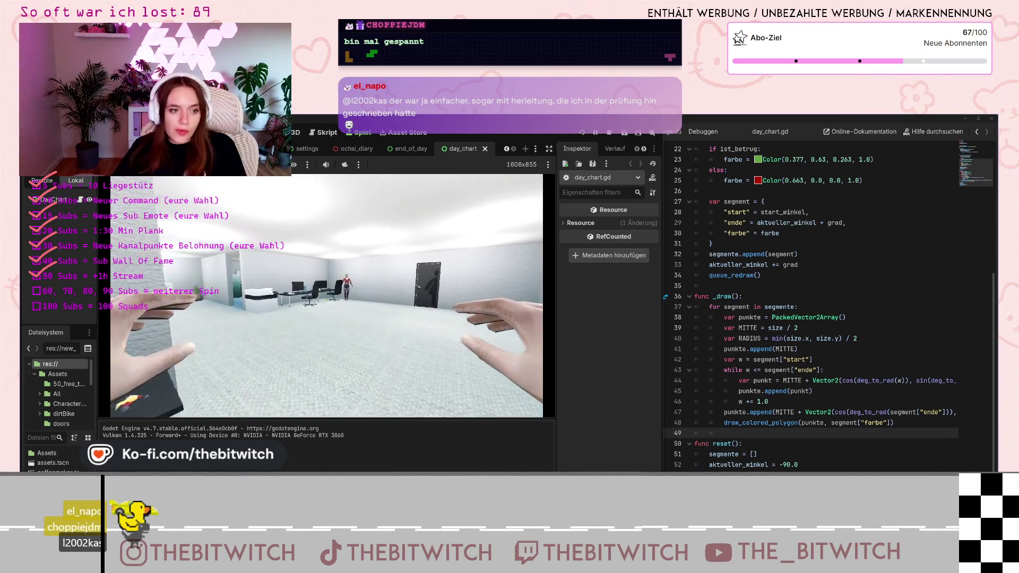
pyautogui.press('w')
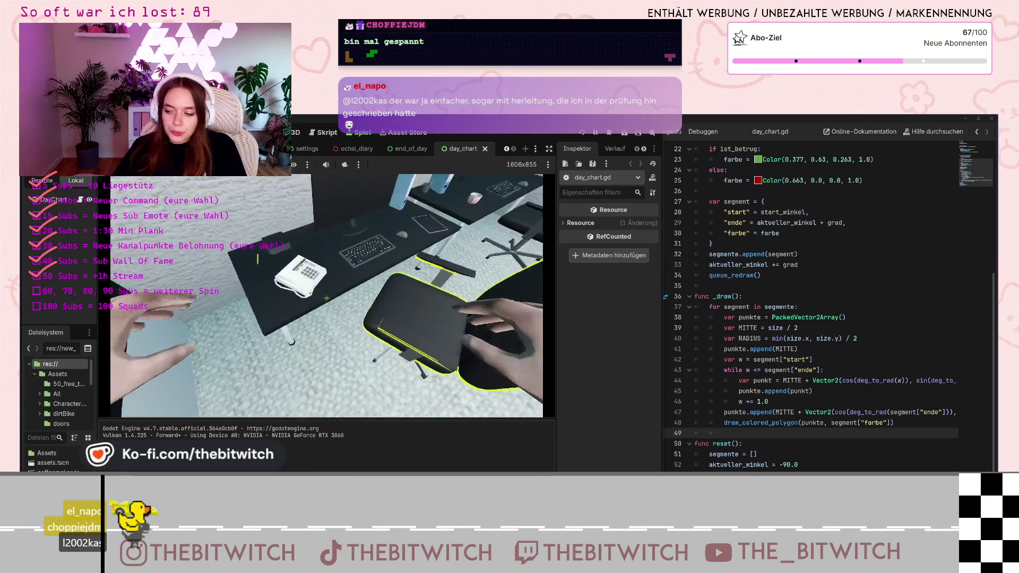
pyautogui.press('e')
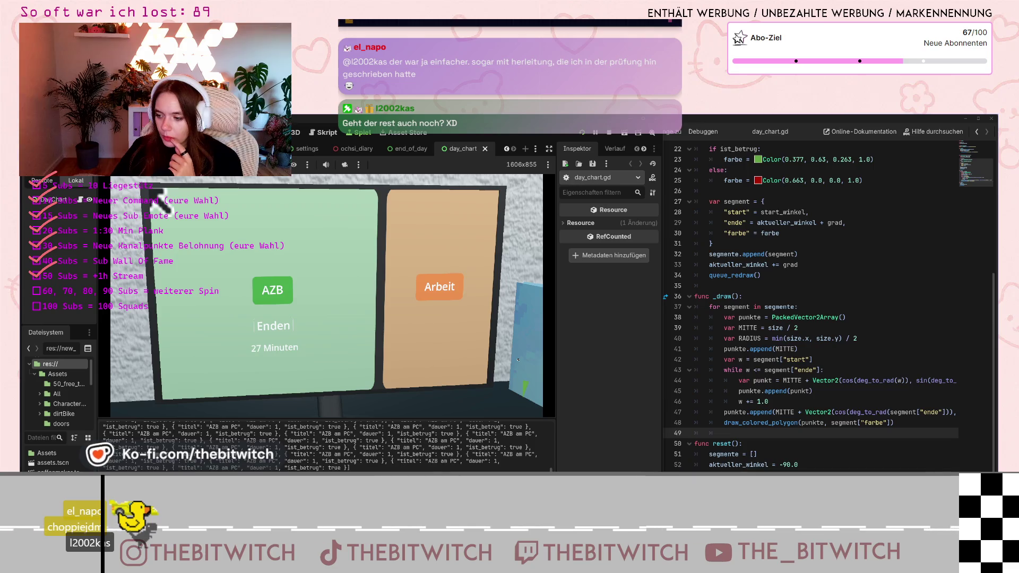
# - End the AZB session, sleep on the couch twice, and call customers until the results pie chart appears
pyautogui.click(273, 326)
pyautogui.moveTo(444, 350)
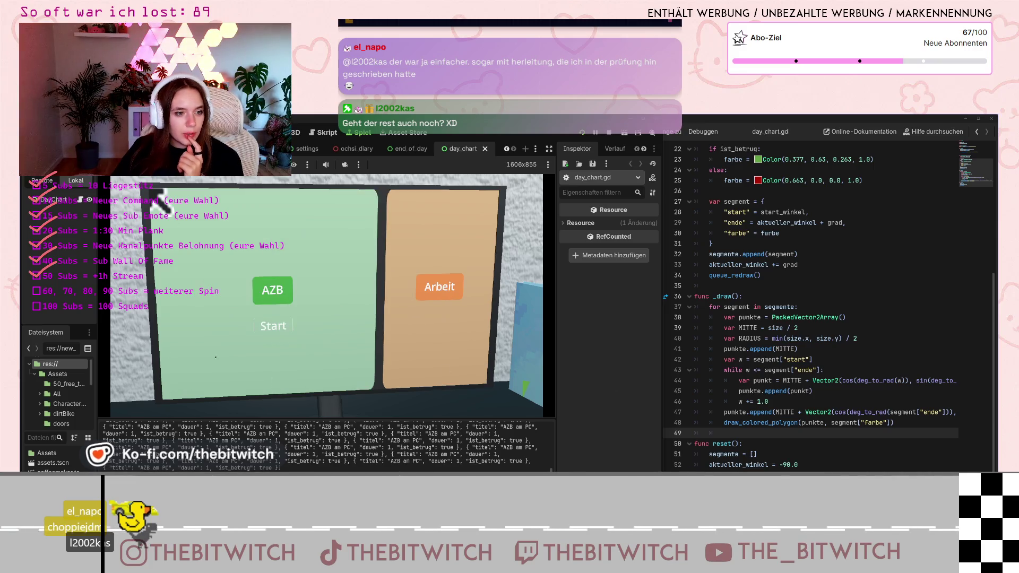
pyautogui.moveTo(260, 340)
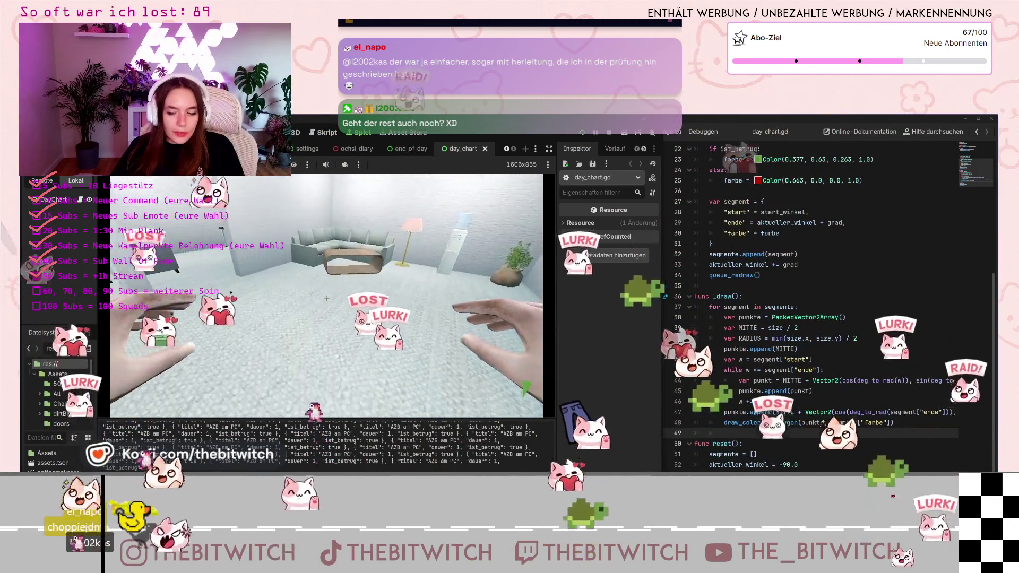
pyautogui.press('w')
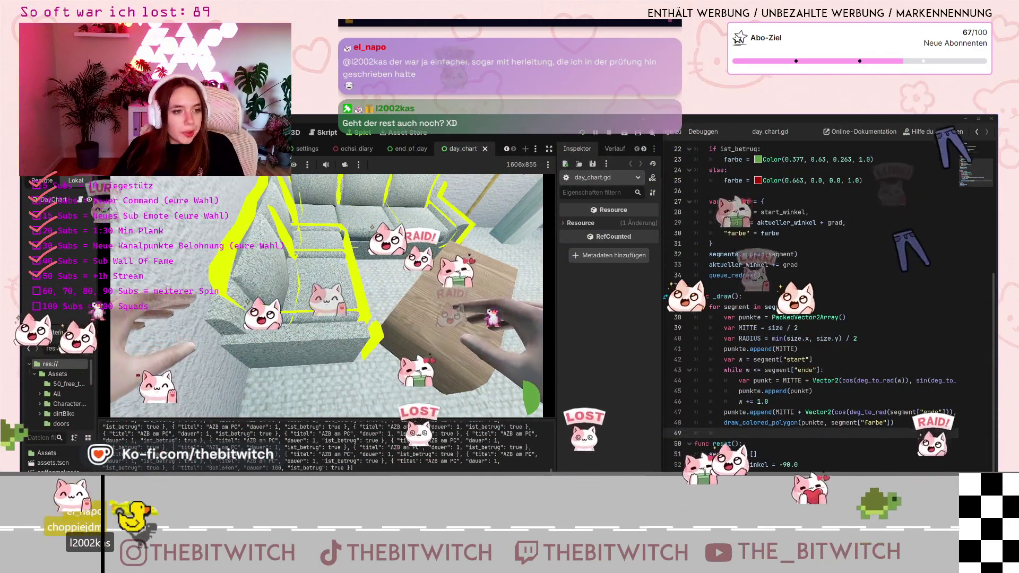
pyautogui.press('e')
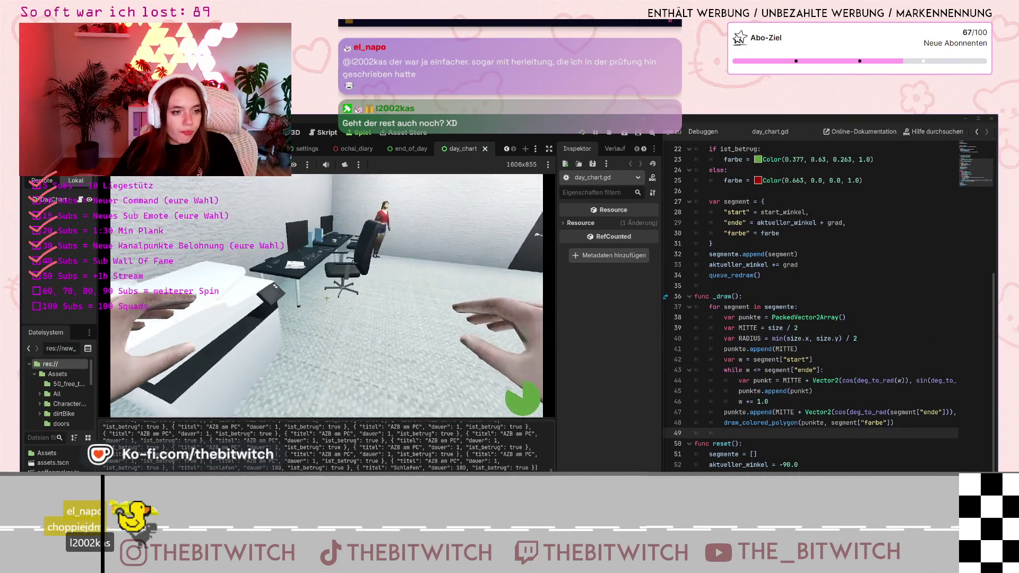
pyautogui.press('w')
pyautogui.press('e')
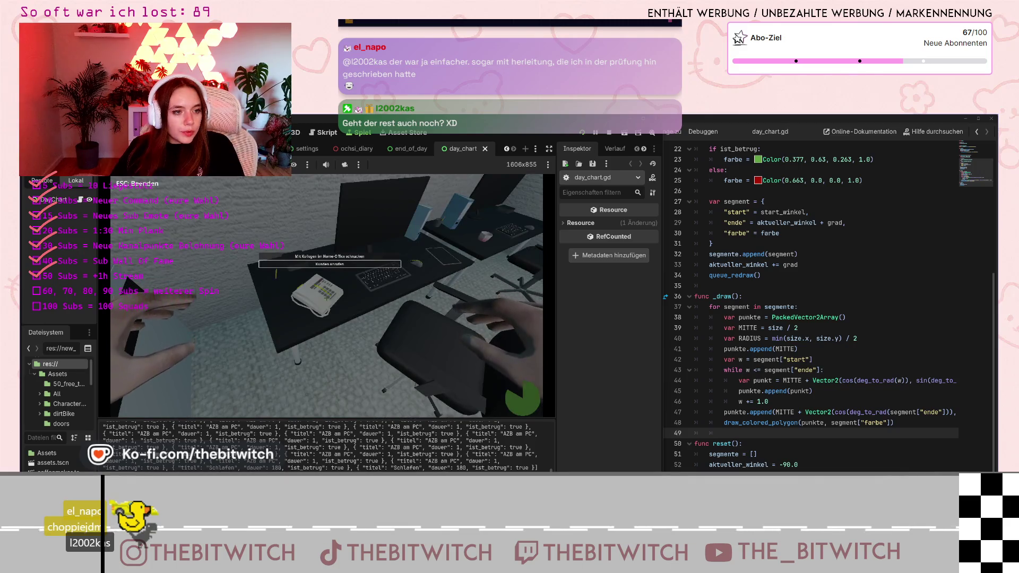
pyautogui.press('Return')
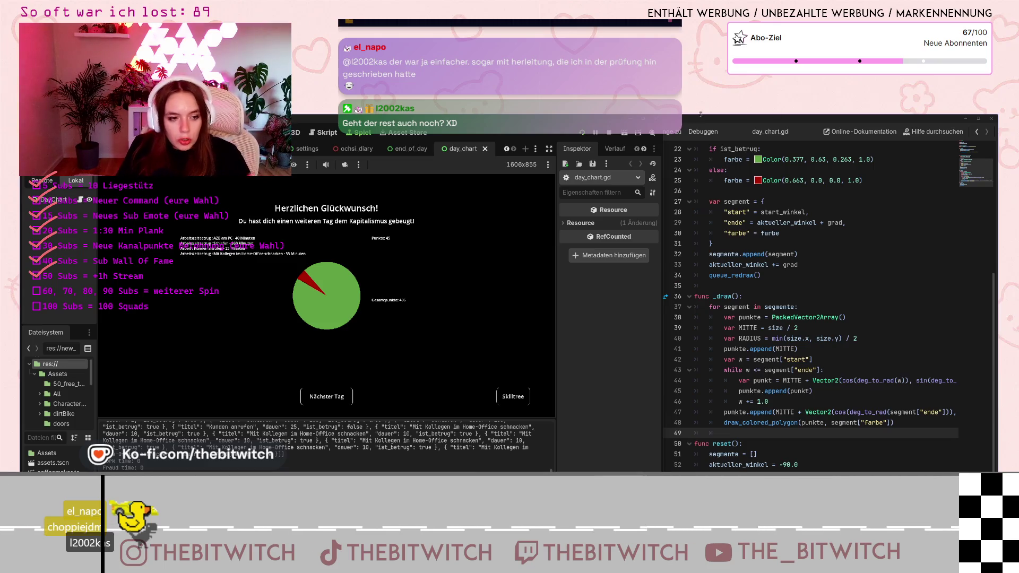
# - Advance to the next day, sleep on the sofa, choose Reparieren, and use the desk computer
pyautogui.click(326, 396)
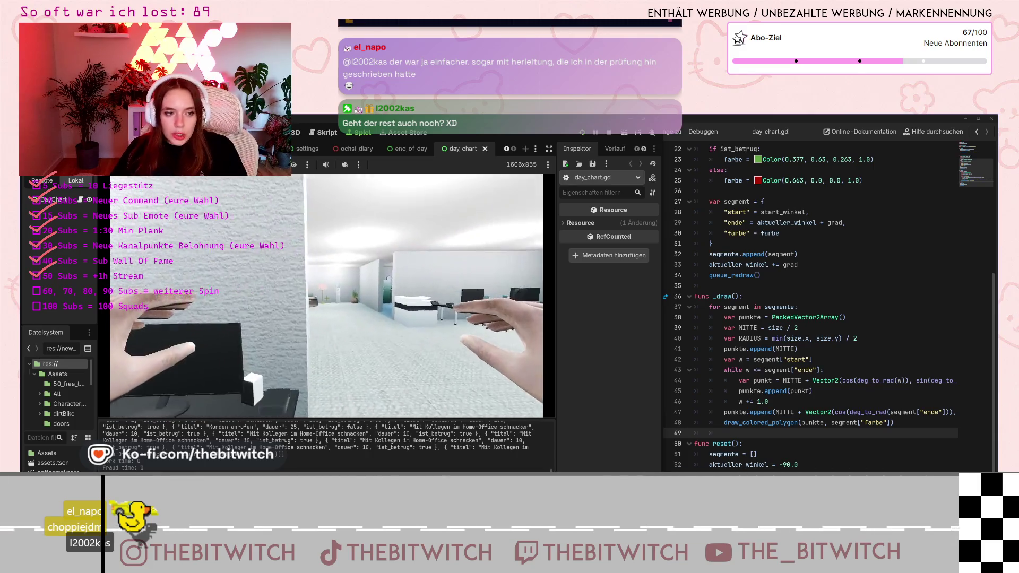
pyautogui.press('w')
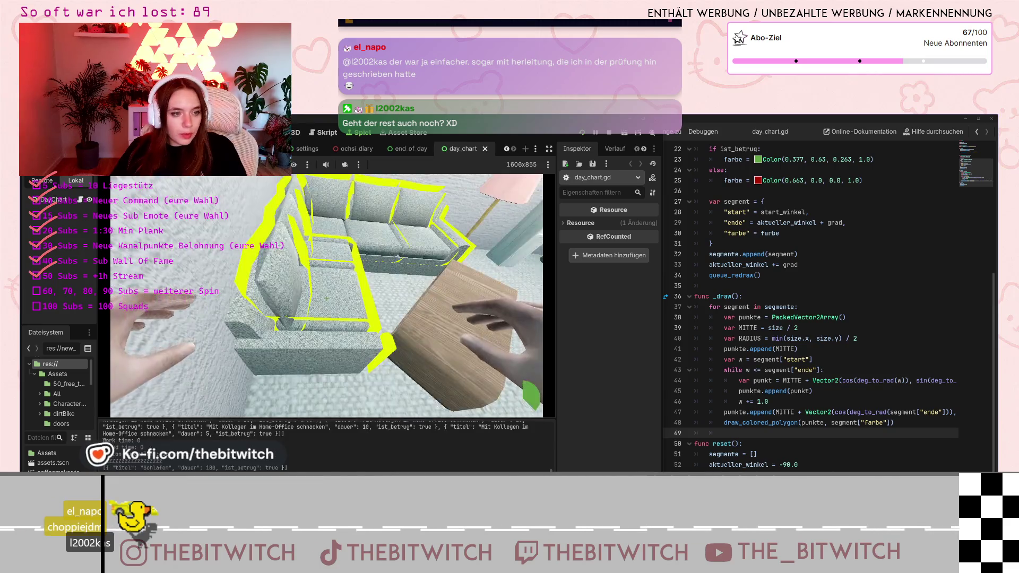
pyautogui.press('e')
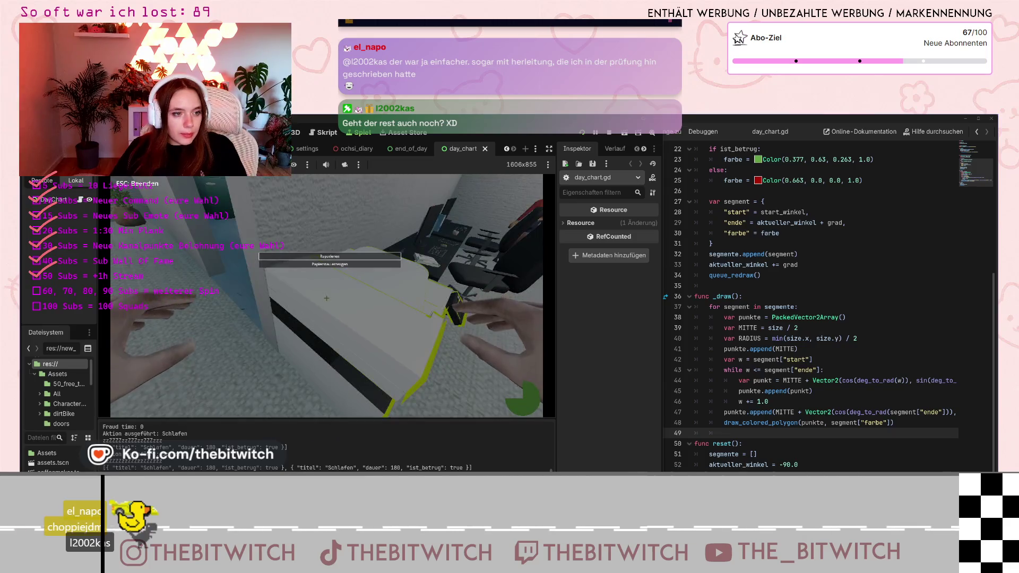
pyautogui.press('Return')
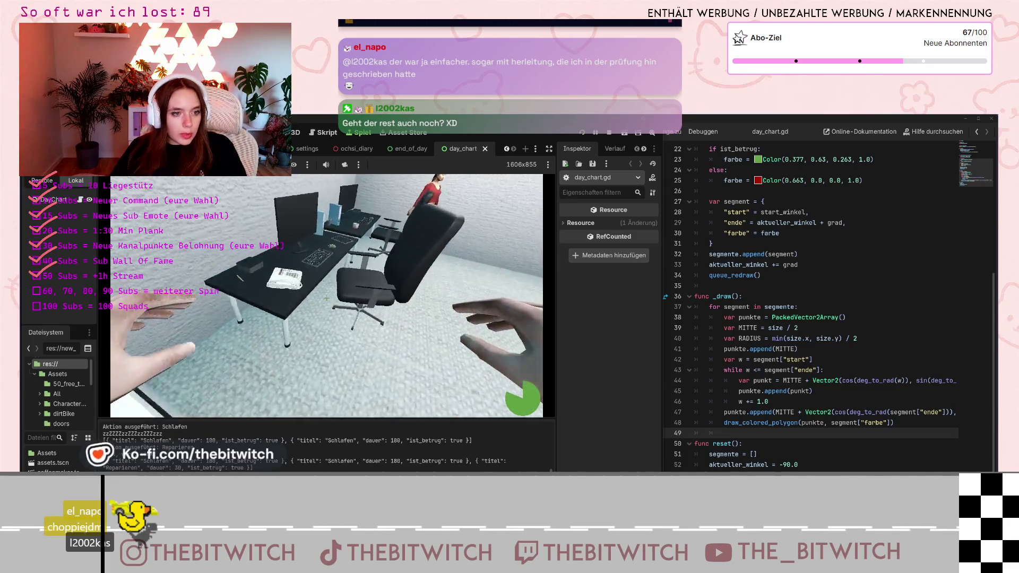
pyautogui.press('e')
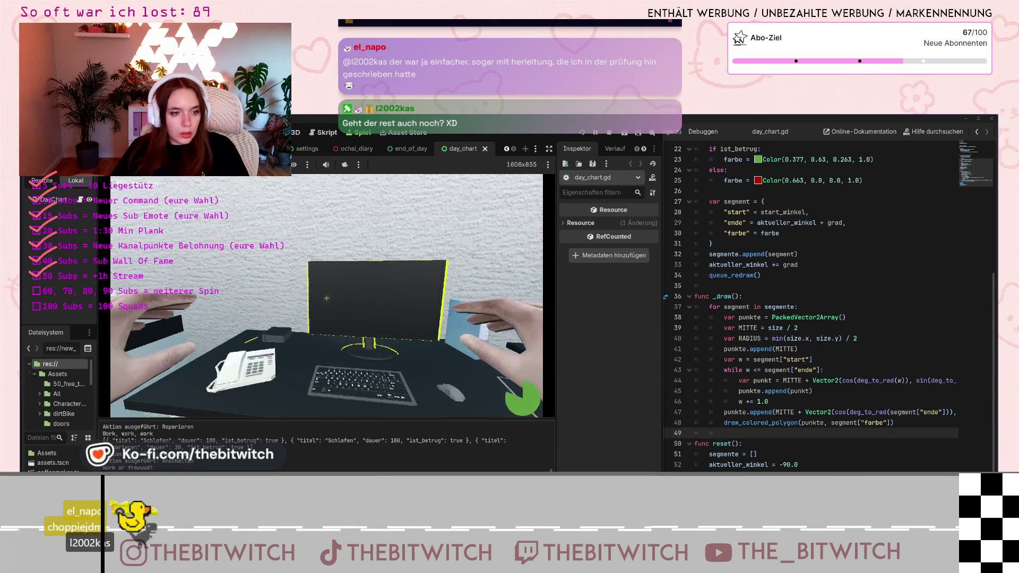
pyautogui.press('e')
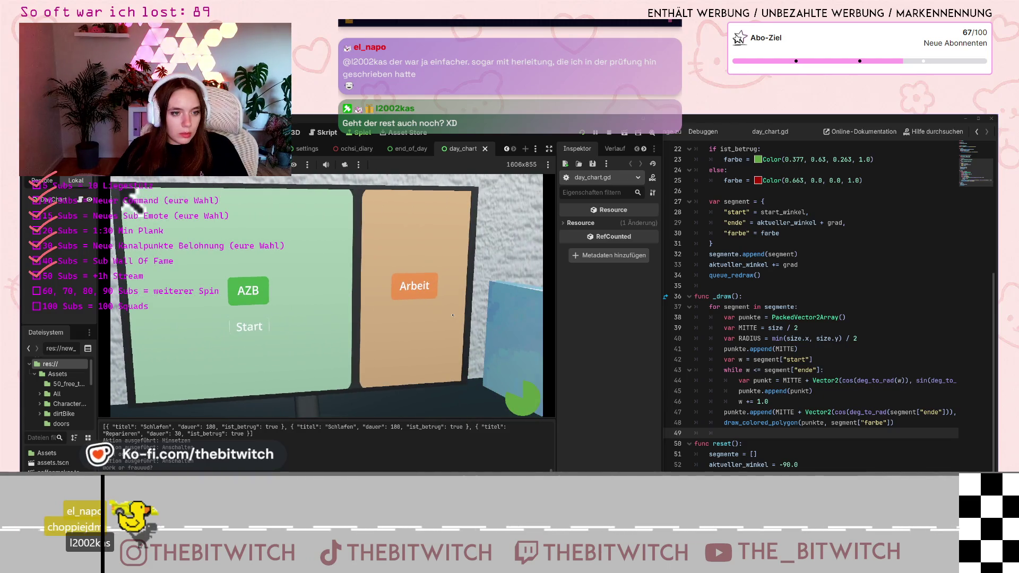
# - Run a one-minute AZB session, check the all-green results chart, and stop the game
pyautogui.click(295, 314)
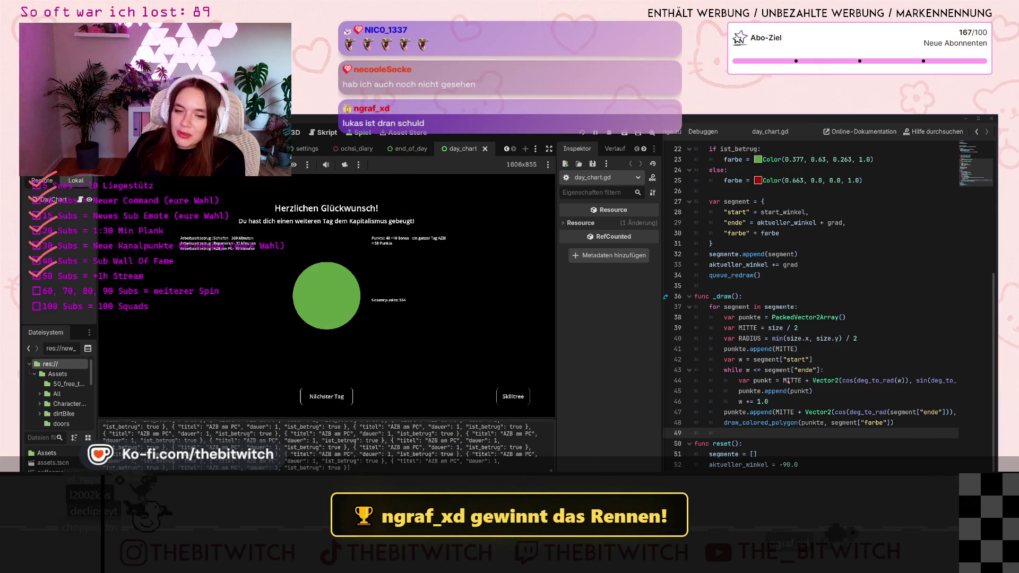
pyautogui.click(610, 132)
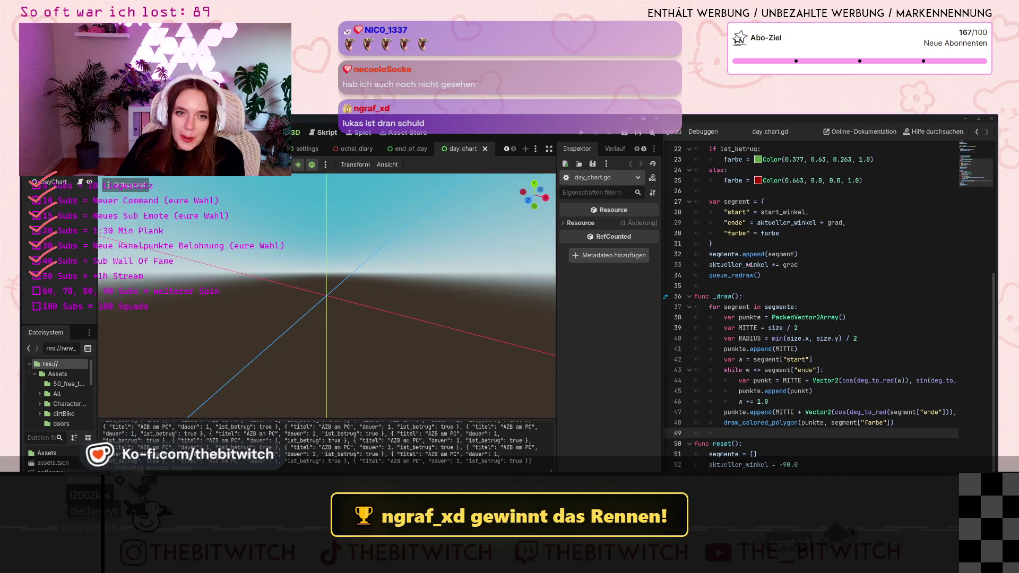
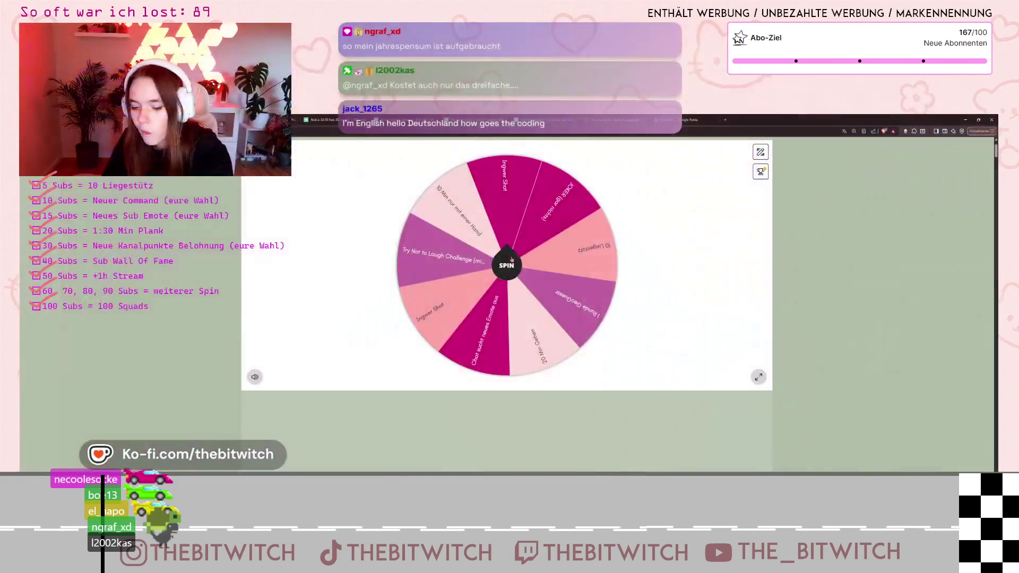
# - Spin the Picker Wheel, hide the drawn emote choice, and spin again
pyautogui.click(515, 259)
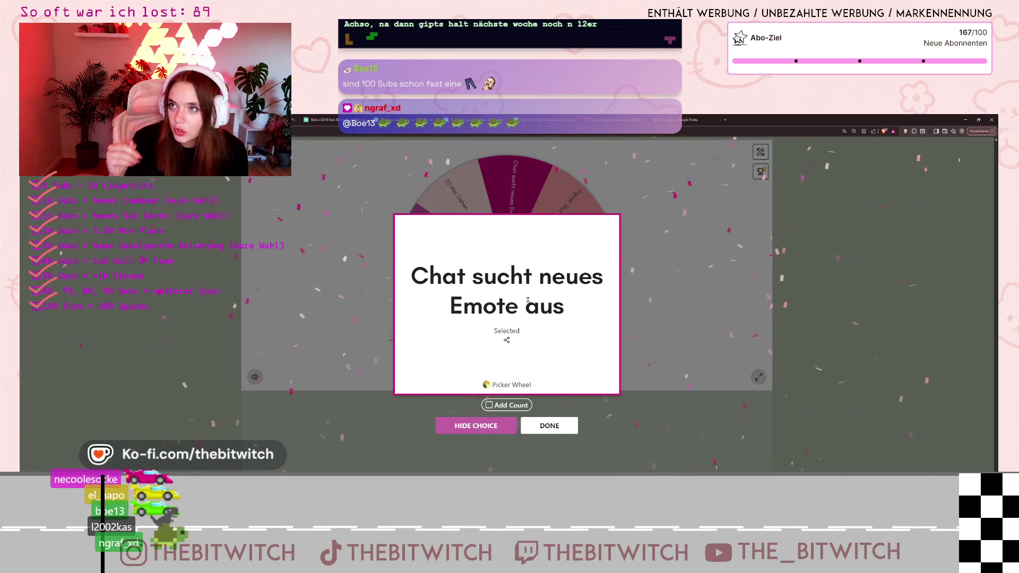
pyautogui.click(545, 428)
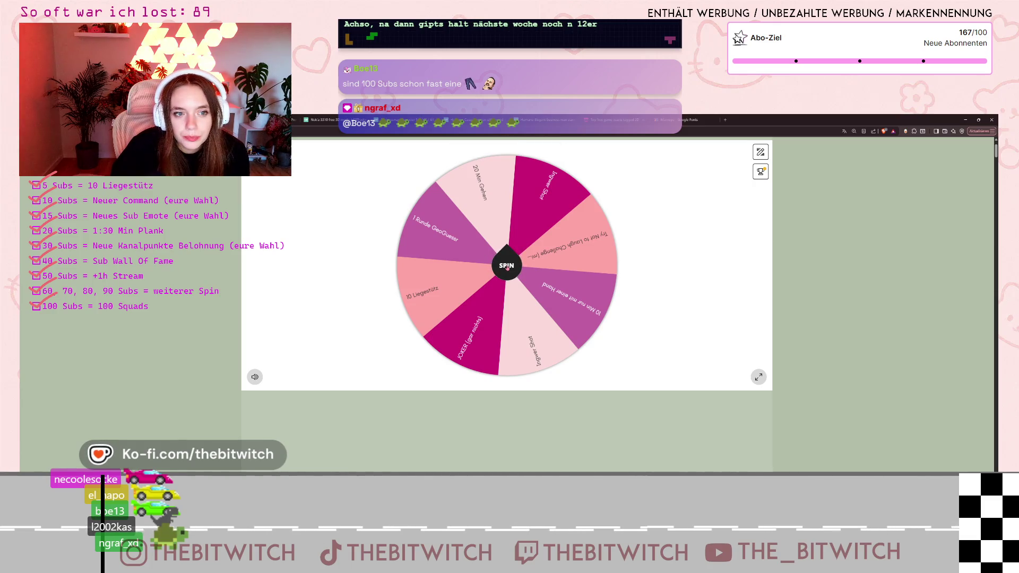
pyautogui.click(507, 268)
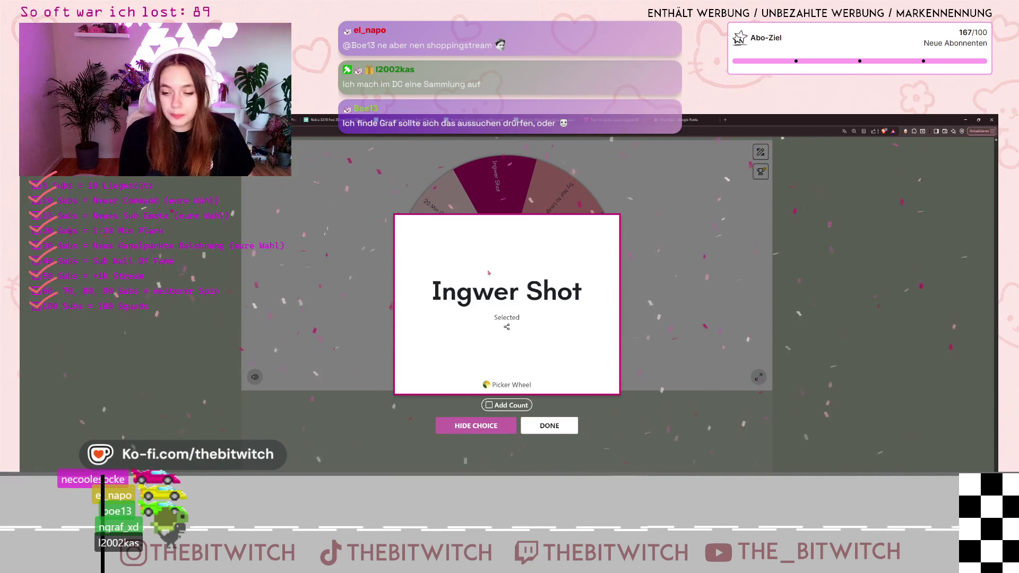
# - Hide Ingwer Shot from the Picker Wheel and spin again
pyautogui.click(488, 431)
pyautogui.click(501, 262)
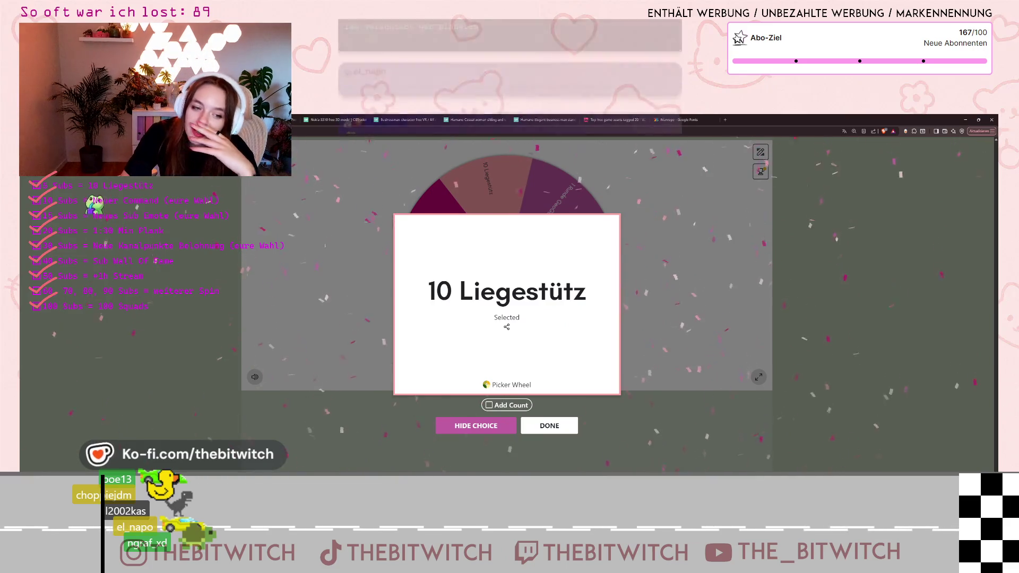
# - Hide 10 Liegestütz from the wheel, leaving six entries
pyautogui.click(491, 429)
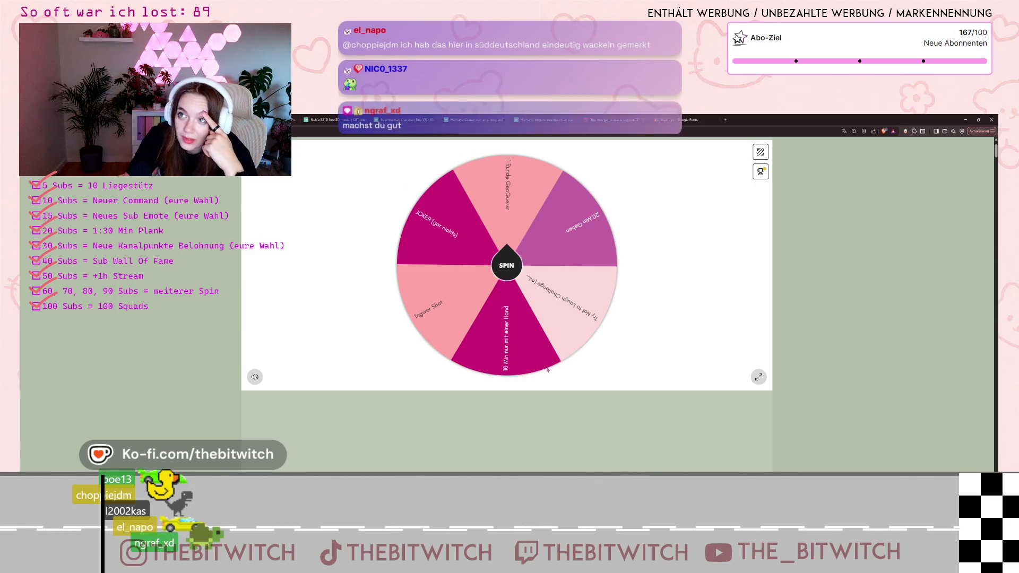
# - Spin the remaining wheel and hide the drawn JOKER (gar nichts) entry
pyautogui.click(513, 267)
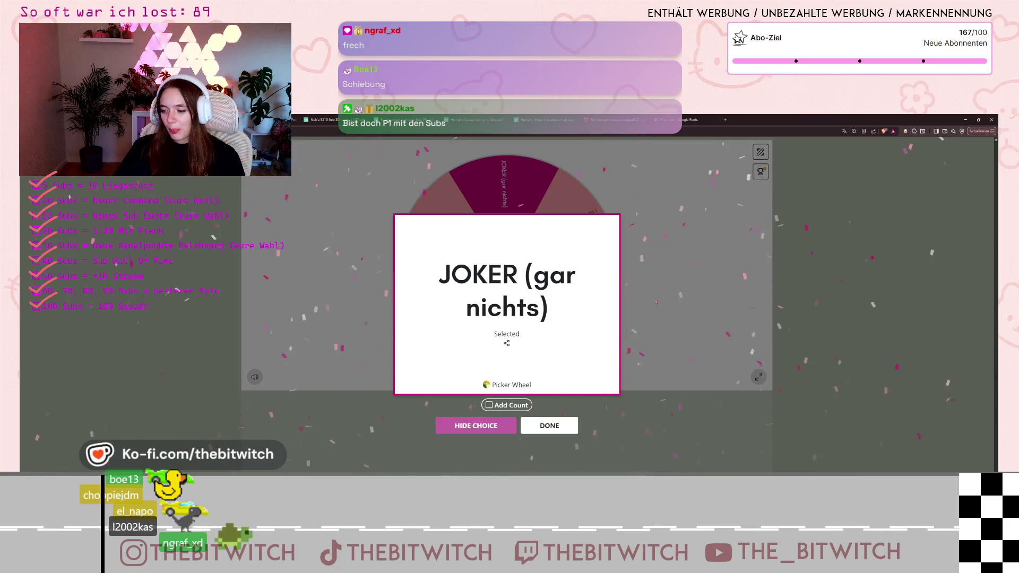
pyautogui.click(484, 426)
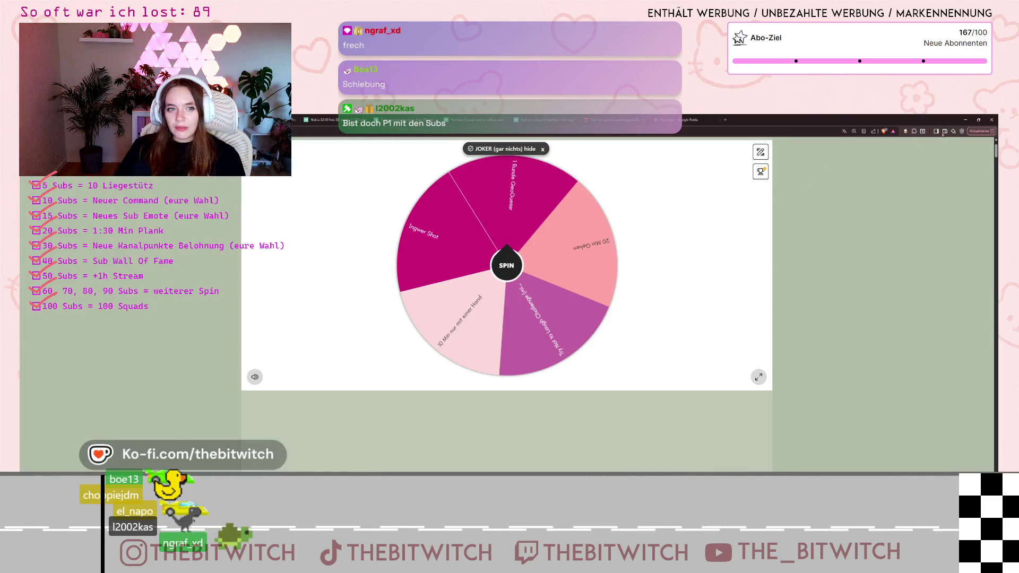
# - Return to the Godot editor and show the DayChart scene in the 2D view
pyautogui.click(965, 120)
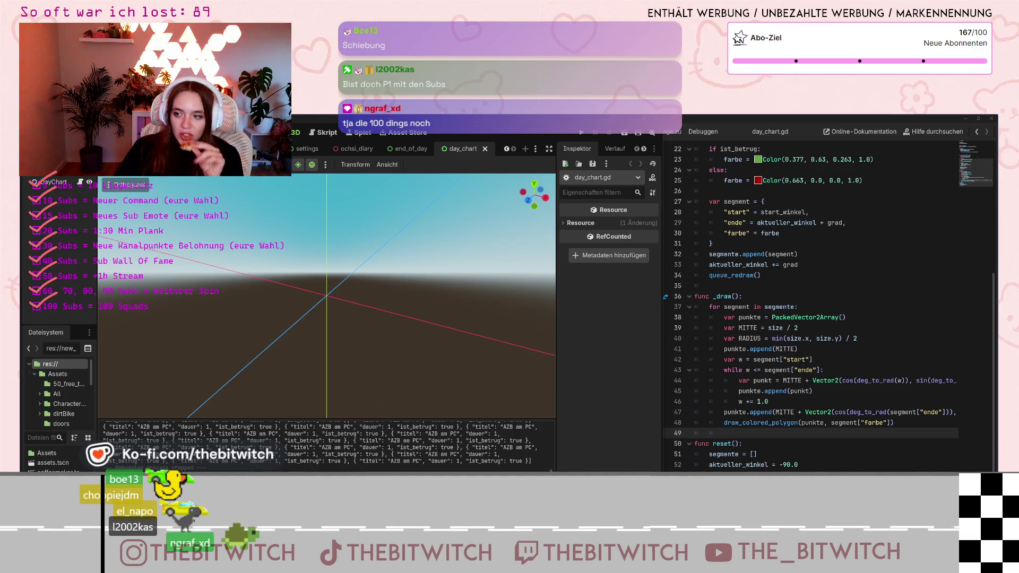
pyautogui.click(53, 182)
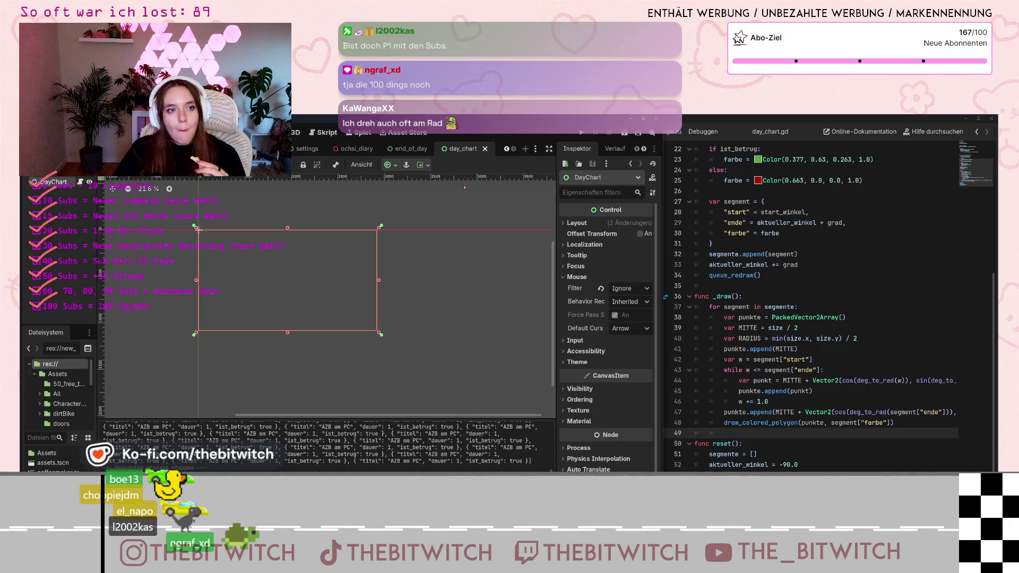
# - Switch scenes with Ctrl+Tab, then bring the day_chart.gd script editor back to the front
pyautogui.hotkey('ctrl', 'Tab')
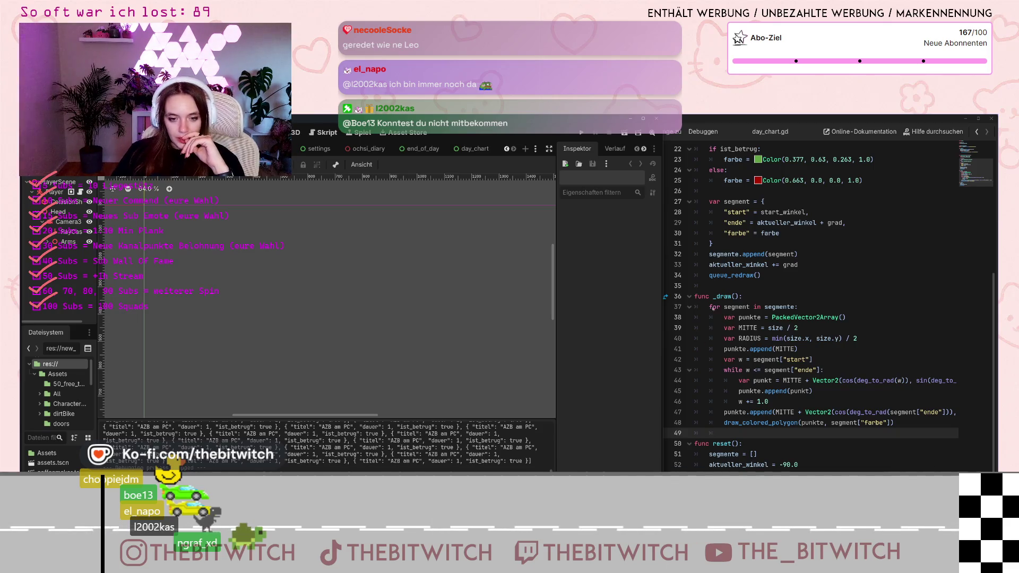
pyautogui.click(708, 314)
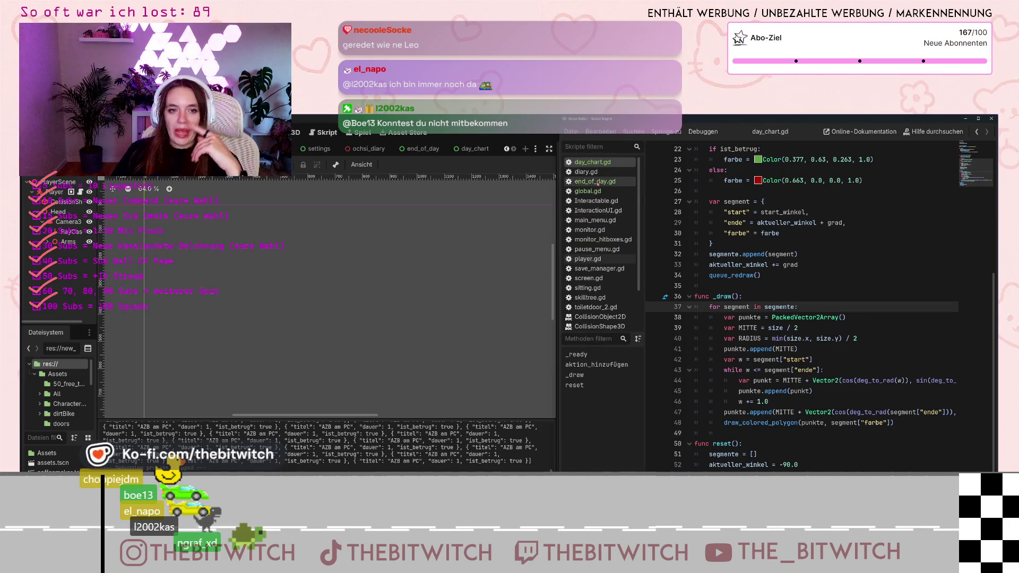
# - In monitor_hitboxes.gd, insert a blank line 5 after the onready variables
pyautogui.click(600, 239)
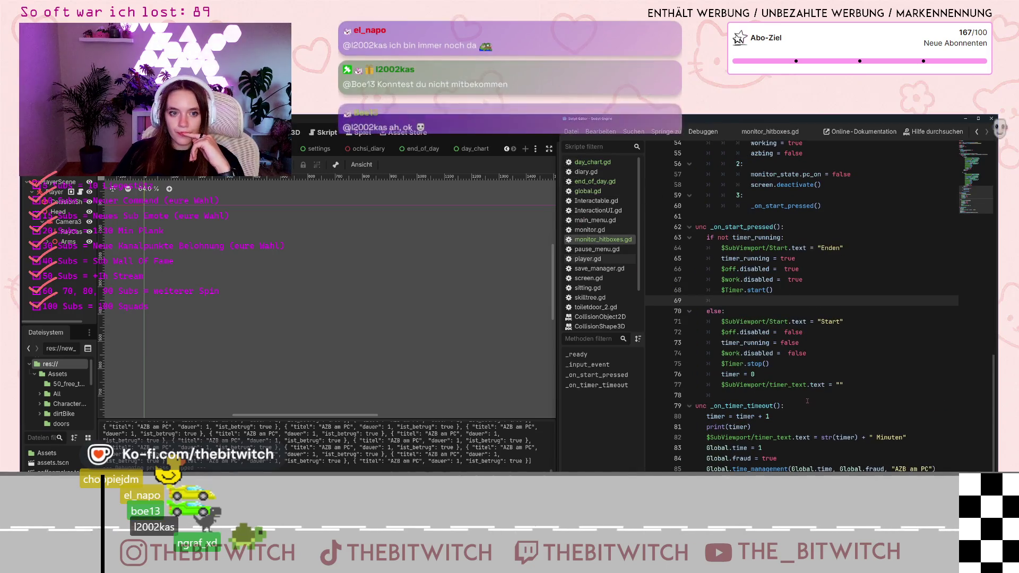
pyautogui.scroll(15, 825, 203)
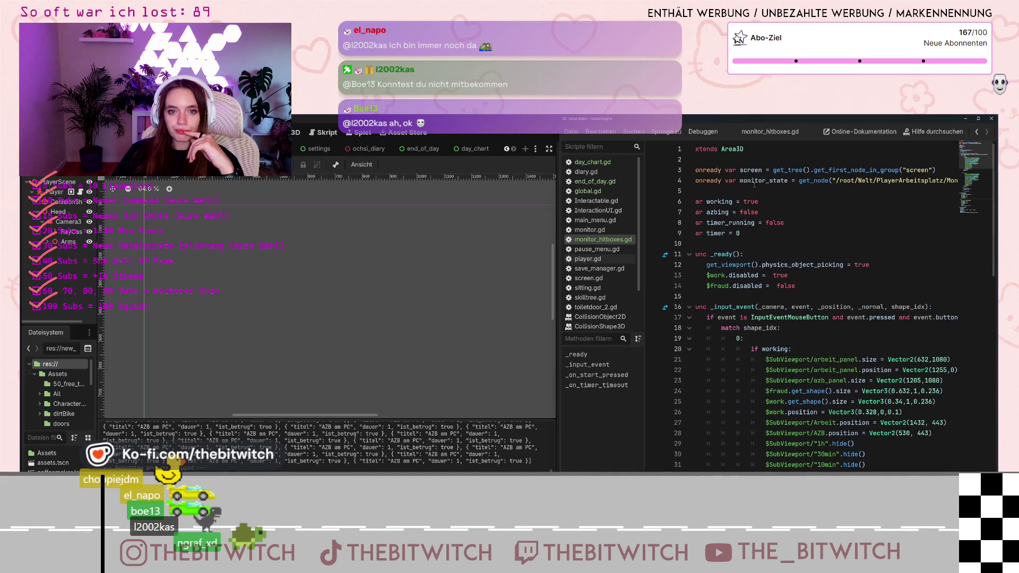
pyautogui.click(738, 194)
pyautogui.press('Return')
pyautogui.click(719, 190)
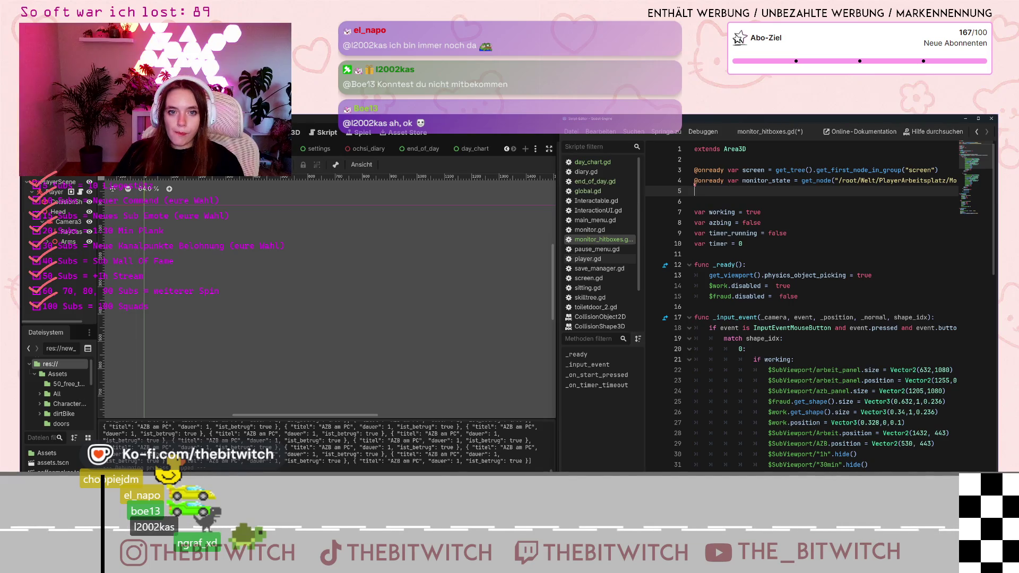
# - Duplicate the monitor_state get_node line onto line 5 and trim its path to '/root/Welt/'
pyautogui.moveTo(694, 181); pyautogui.dragTo(950, 181)
pyautogui.hotkey('ctrl', 'c')
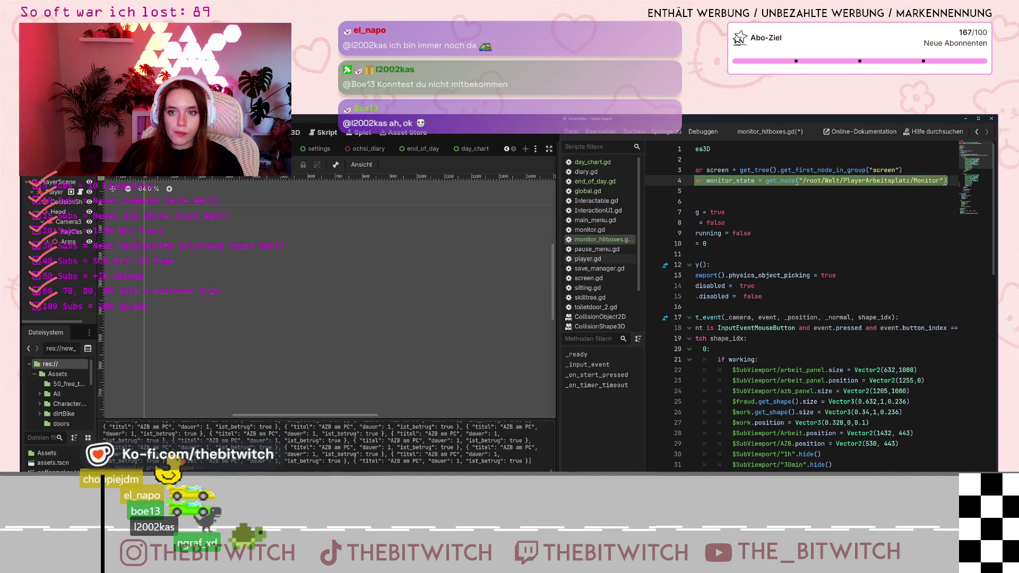
pyautogui.click(734, 191)
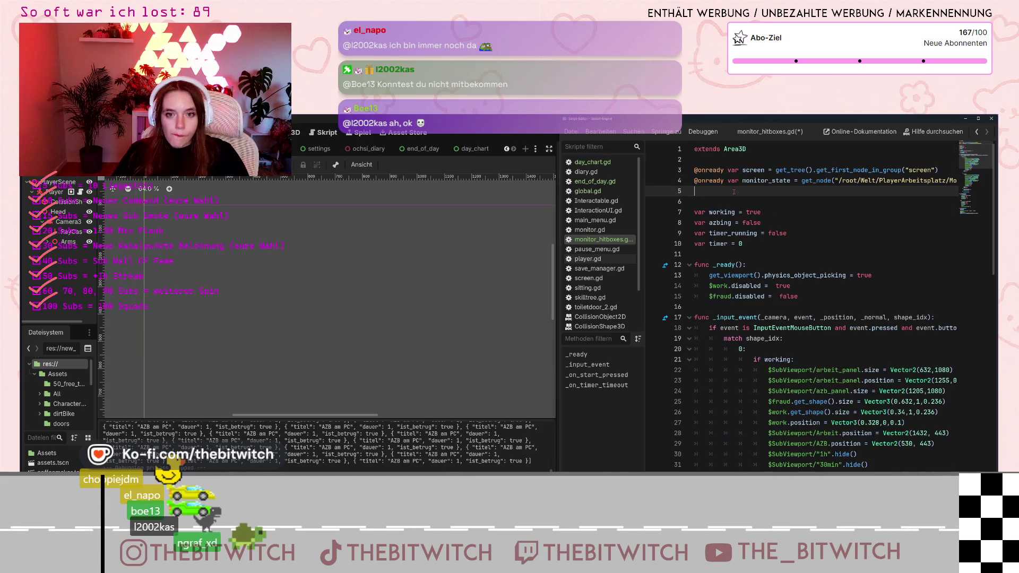
pyautogui.hotkey('ctrl', 'v')
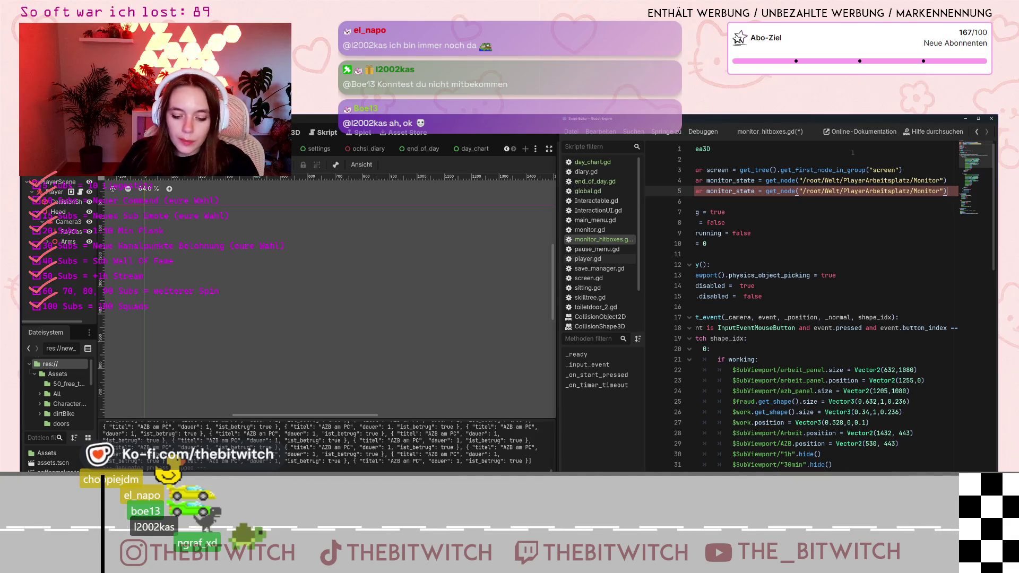
pyautogui.hotkey('ctrl', 'shift', 'Right')
pyautogui.hotkey('ctrl', 'shift', 'Right')
pyautogui.hotkey('ctrl', 'shift', 'Right')
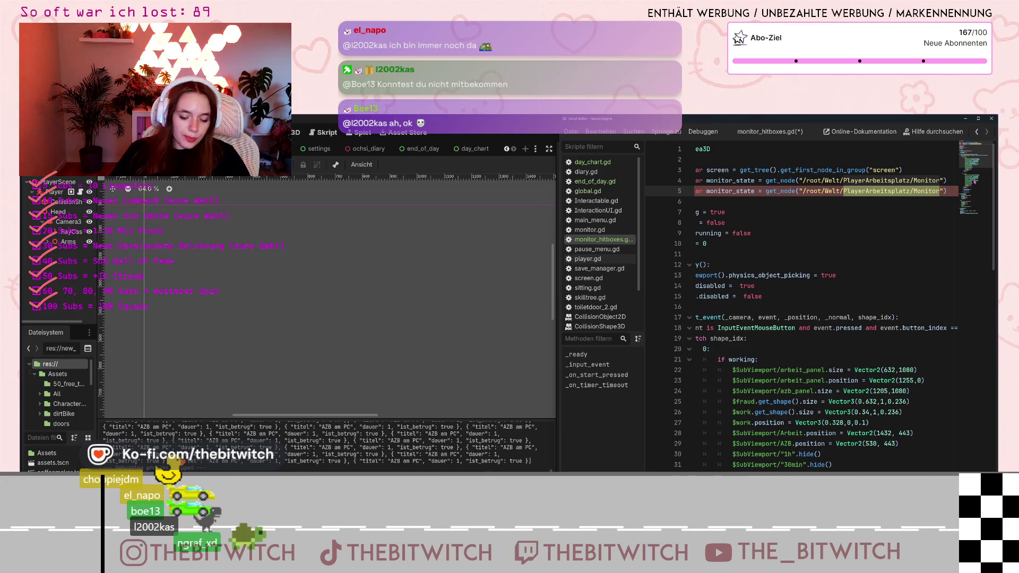
pyautogui.write('end')
pyautogui.press('BackSpace')
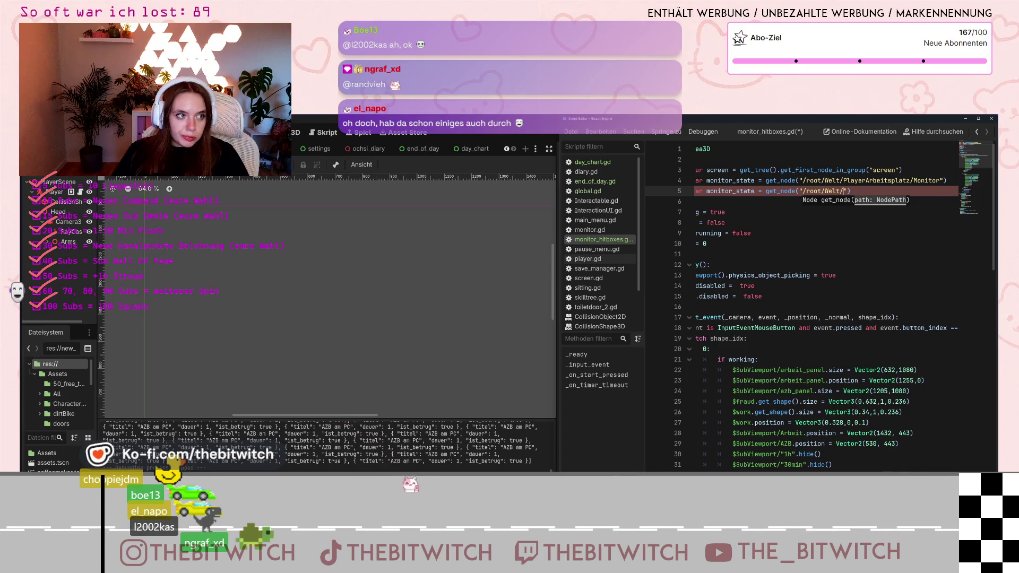
# - Look up the end_of_day node in the Welt scene, then extend line 5's path toward '/root/Welt/end_of_'
pyautogui.click(489, 150)
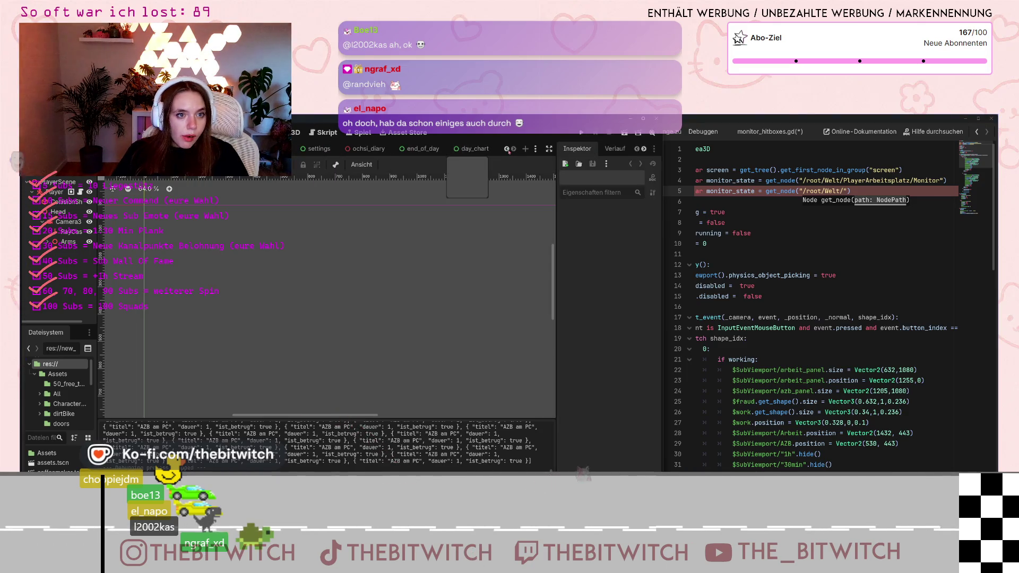
pyautogui.click(255, 148)
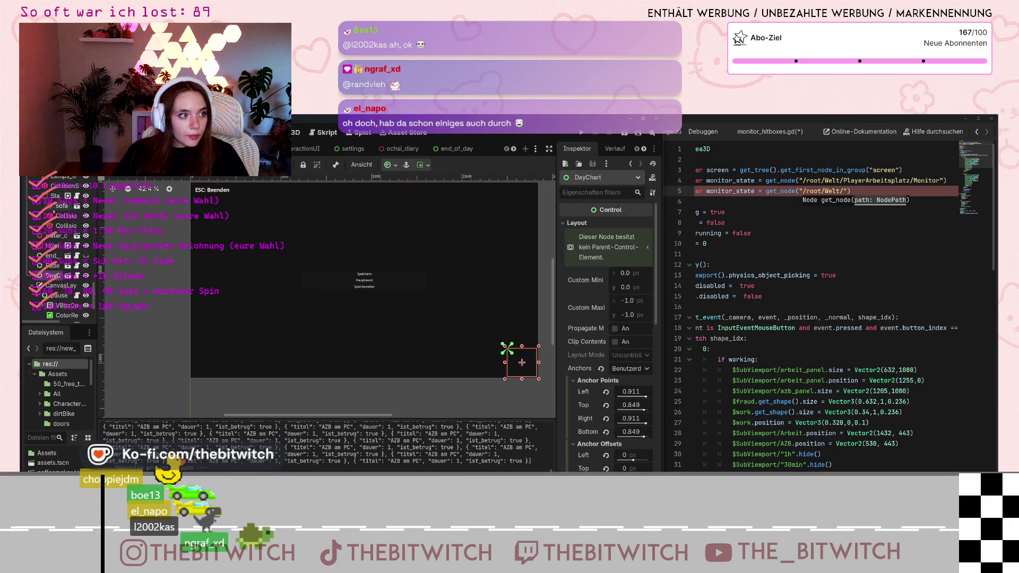
pyautogui.scroll(10, 64, 250)
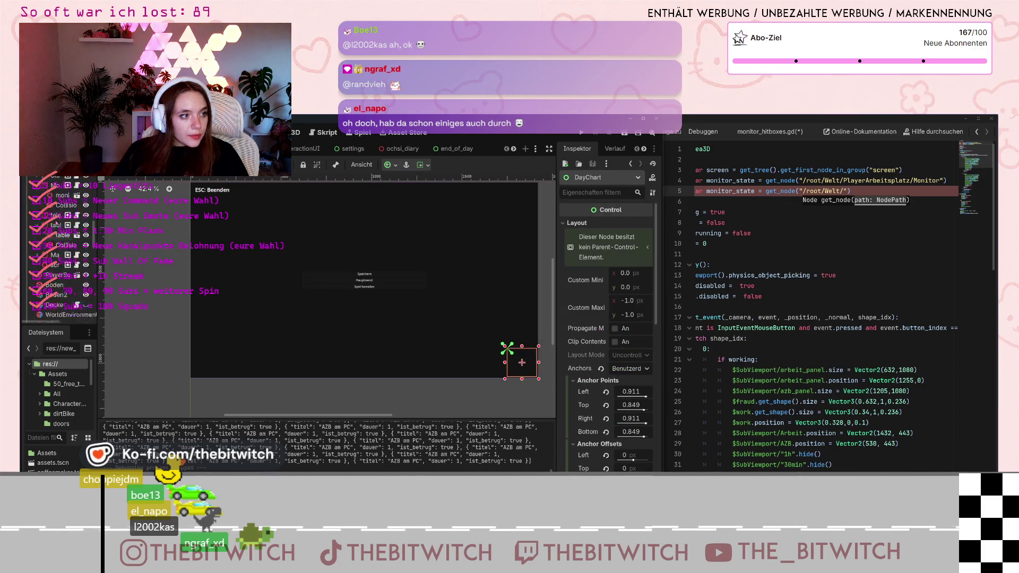
pyautogui.scroll(-10, 64, 250)
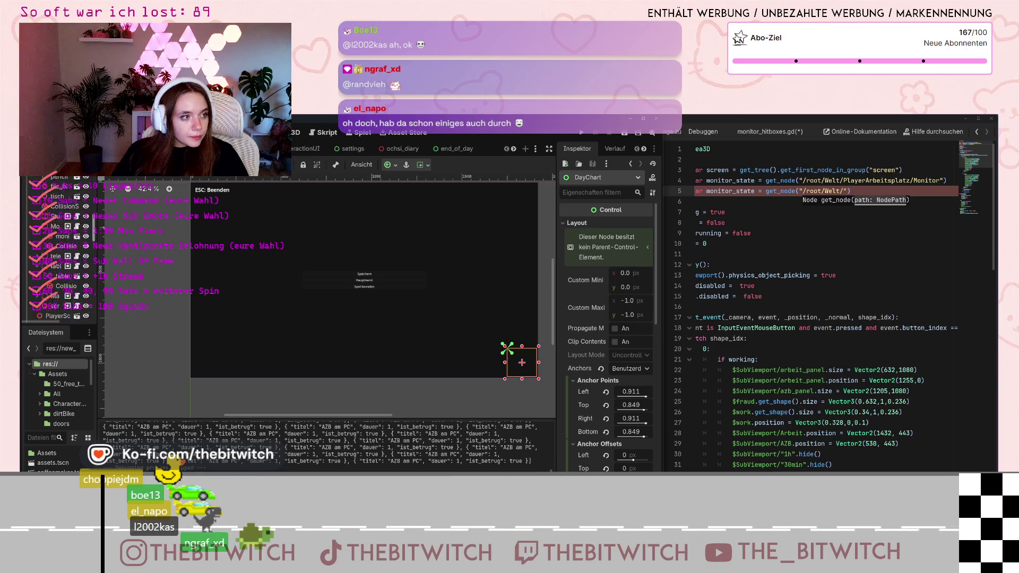
pyautogui.scroll(-5, 64, 250)
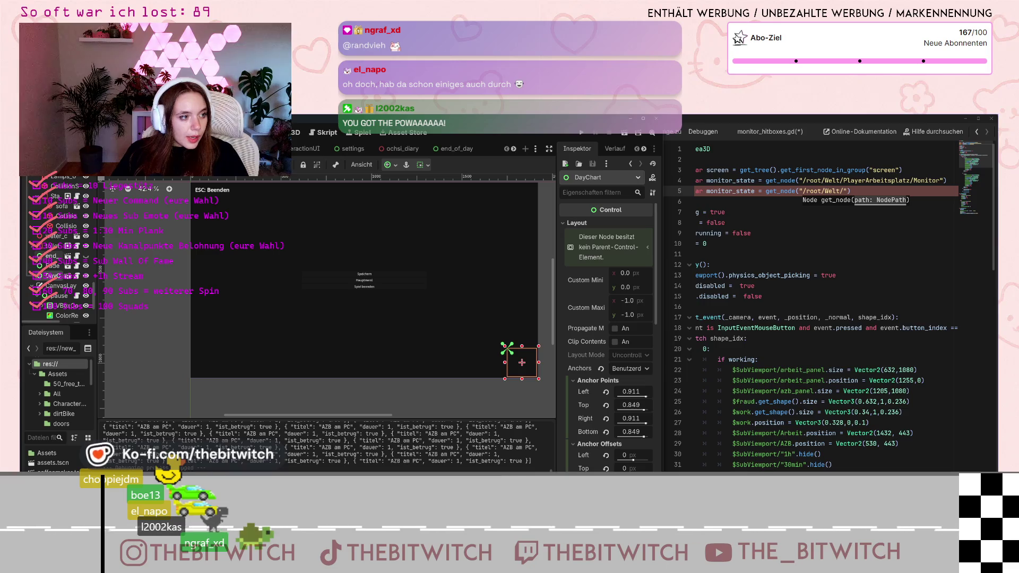
pyautogui.click(52, 256)
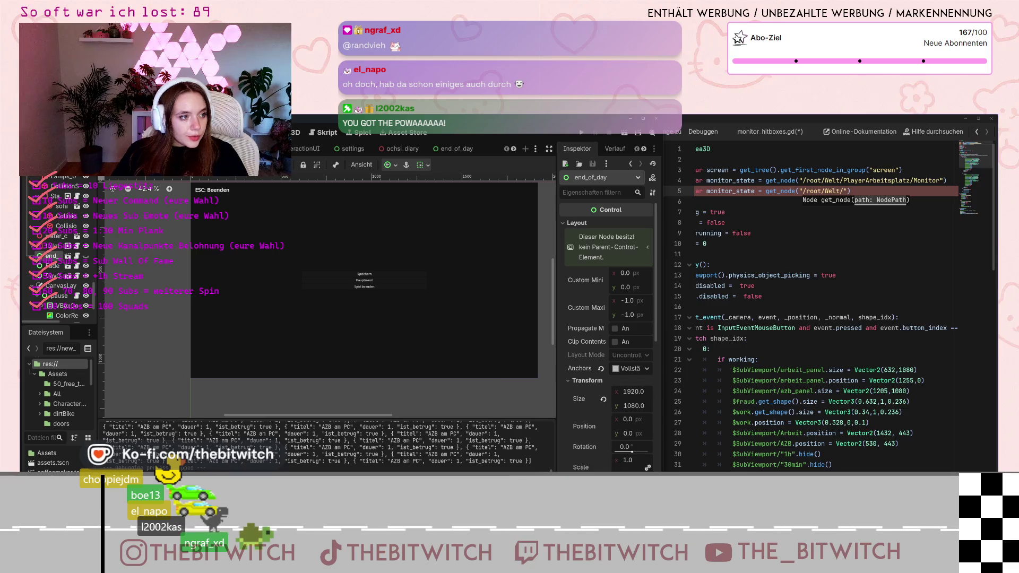
pyautogui.click(875, 190)
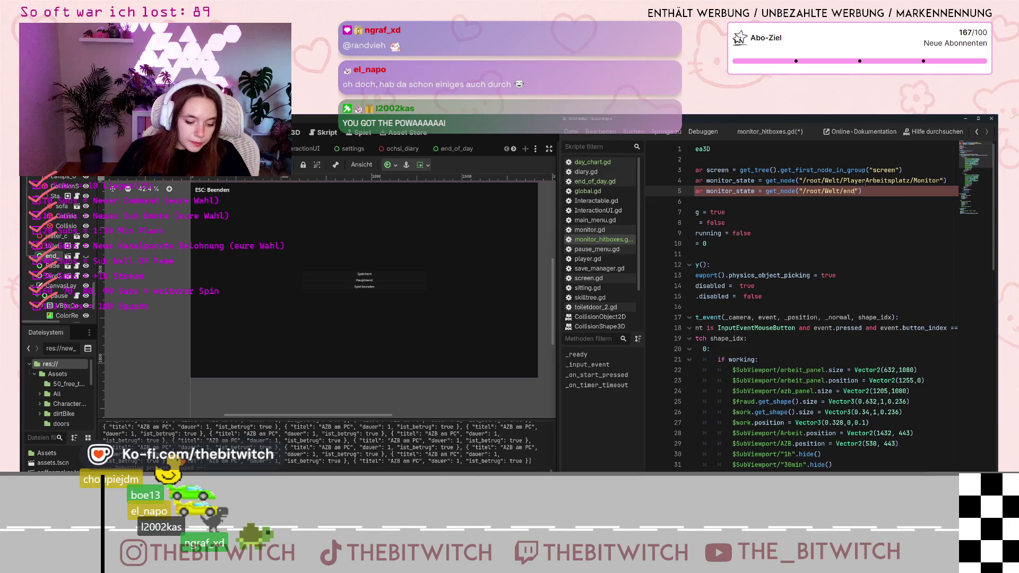
pyautogui.write('d_of_day')
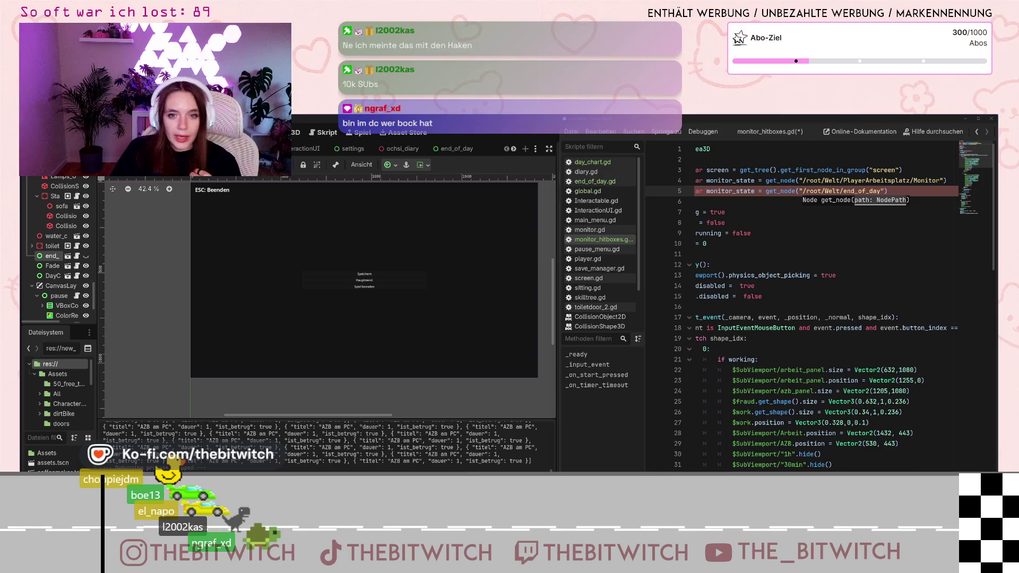
# - Rename line 5's variable in monitor_hitboxes.gd to eod
pyautogui.click(803, 275)
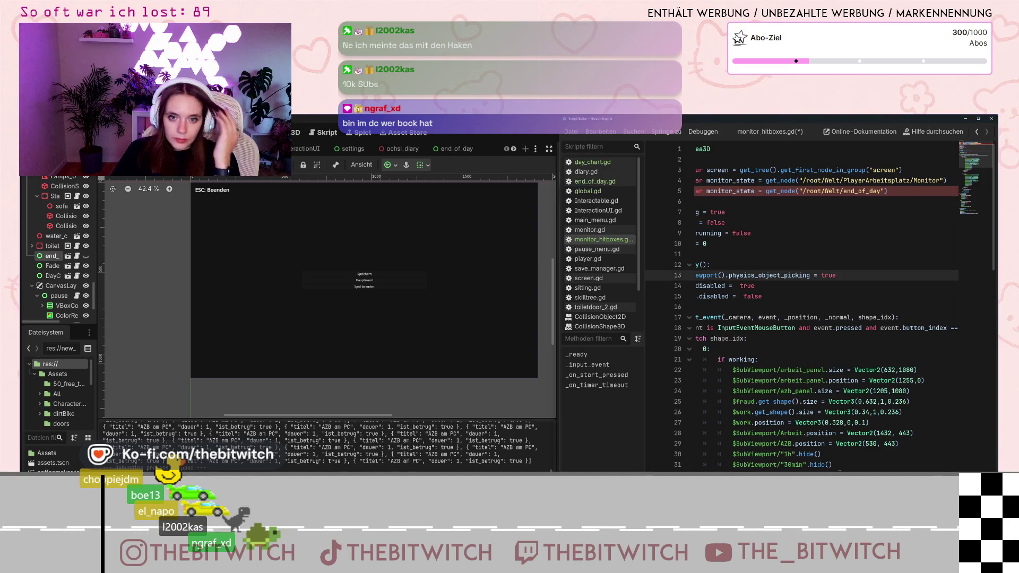
pyautogui.moveTo(754, 191); pyautogui.dragTo(706, 191)
pyautogui.click(714, 191)
pyautogui.write('eod')
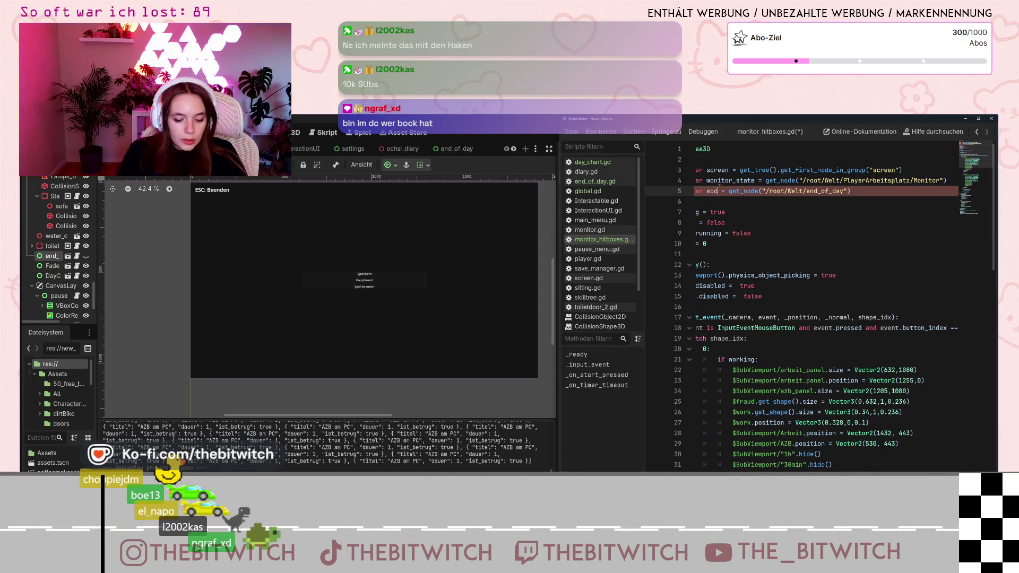
pyautogui.click(828, 253)
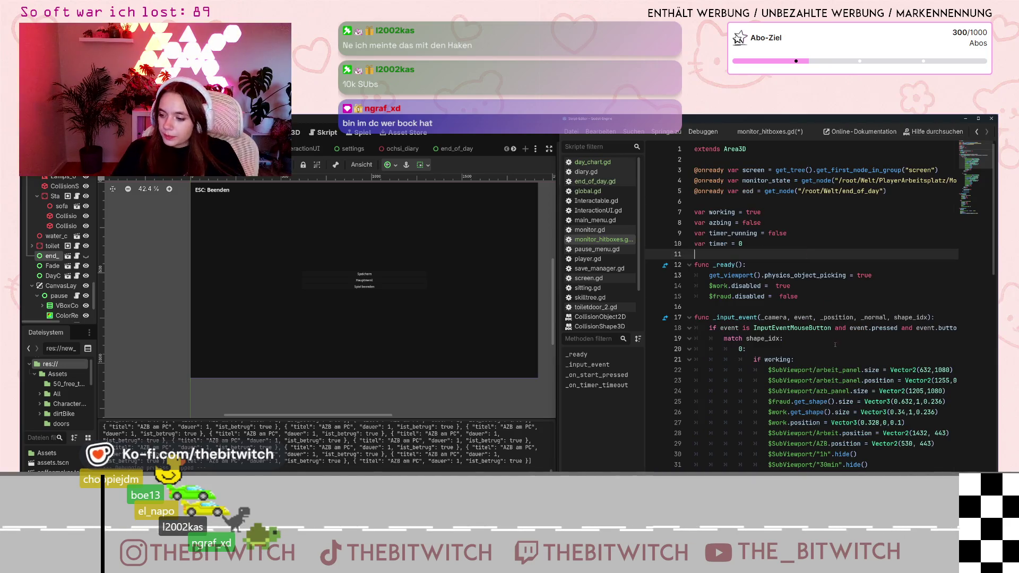
# - Review the rest of monitor_hitboxes.gd, then switch to end_of_day.gd
pyautogui.scroll(-12, 826, 386)
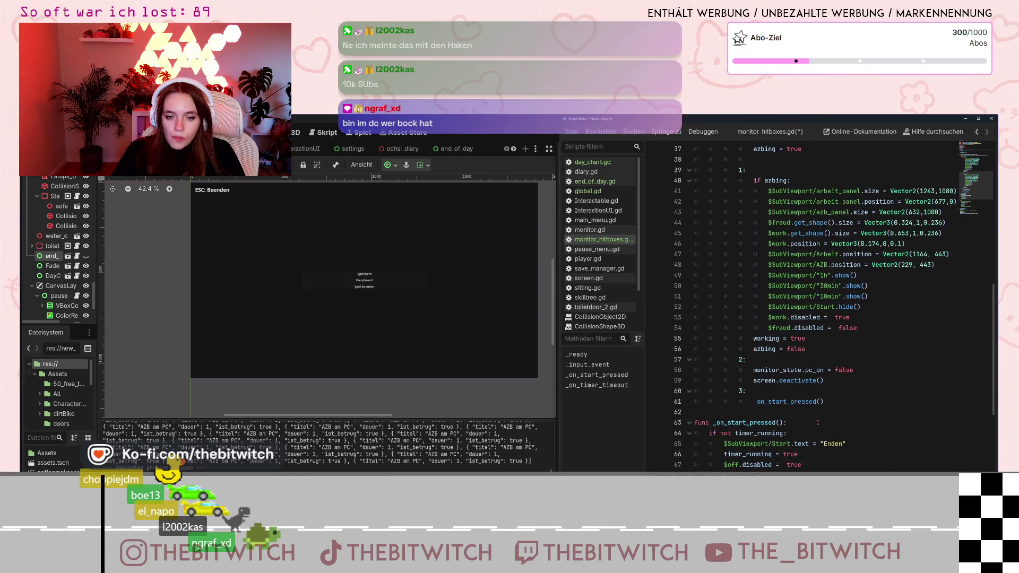
pyautogui.scroll(-1, 818, 423)
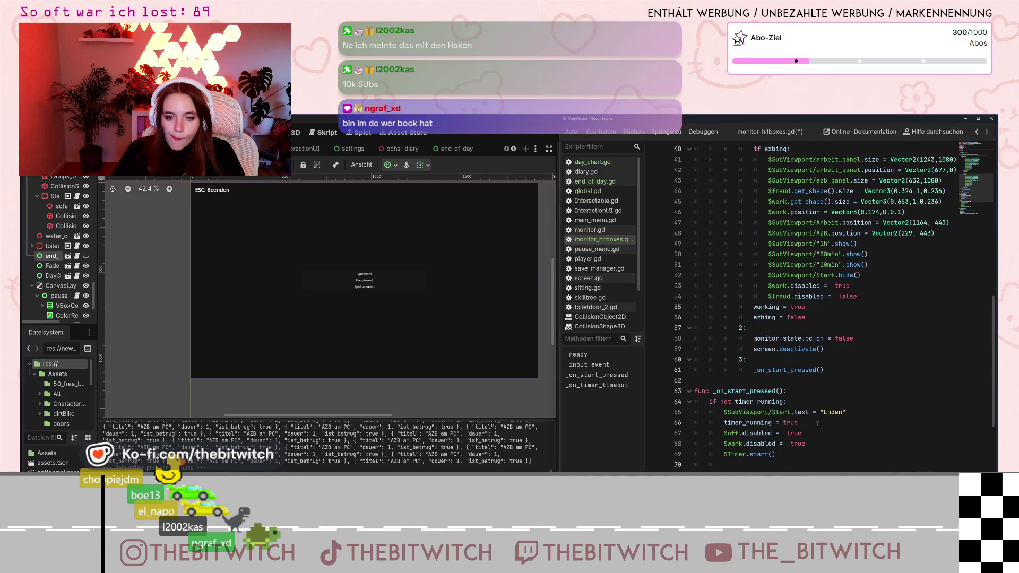
pyautogui.scroll(-1, 818, 423)
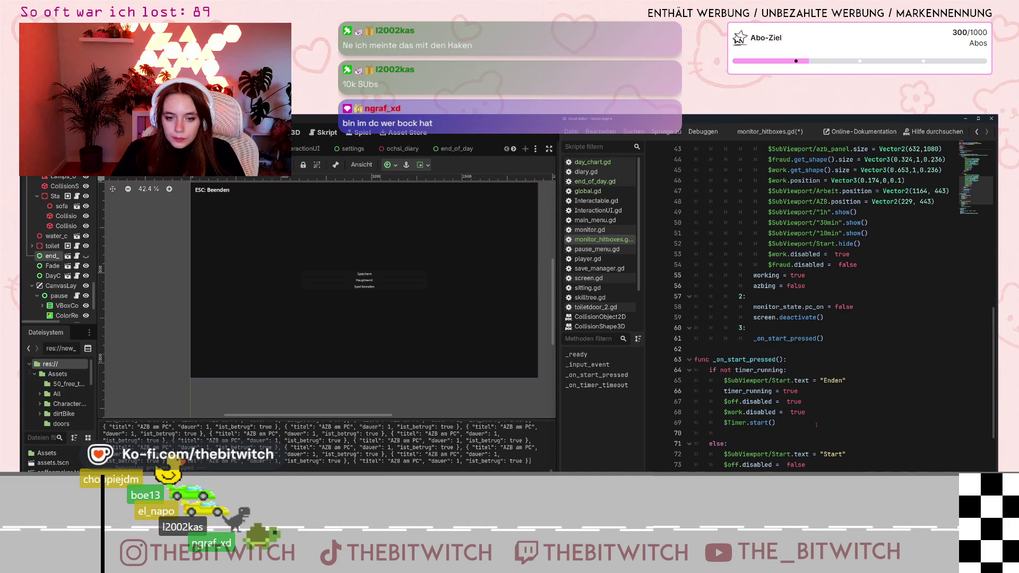
pyautogui.scroll(-2, 748, 389)
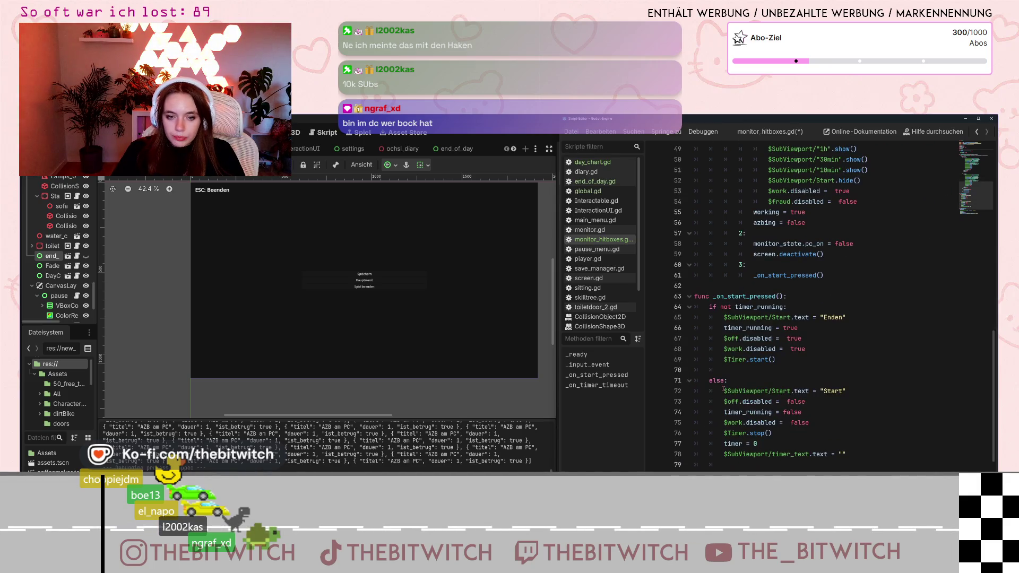
pyautogui.scroll(-1, 724, 390)
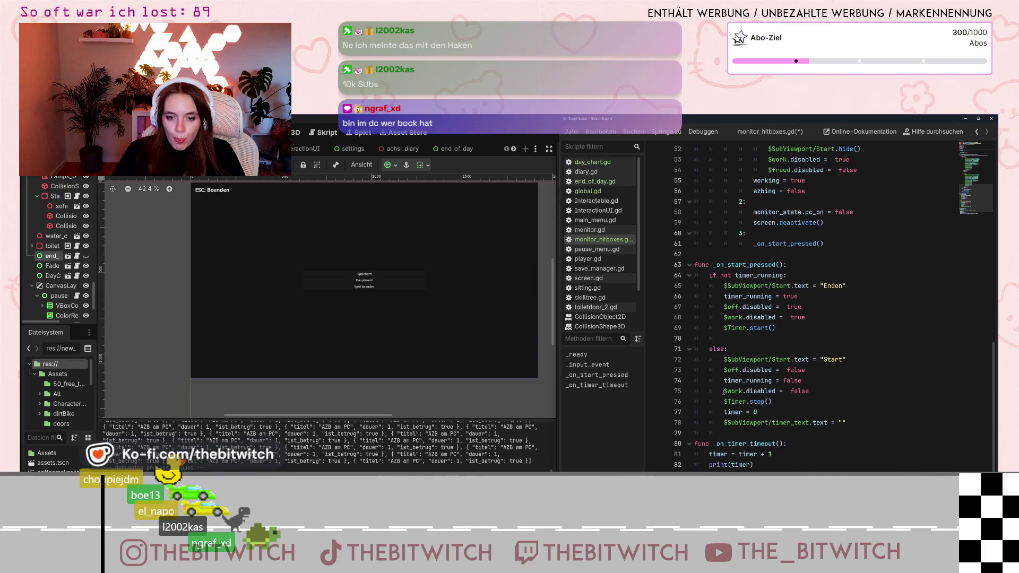
pyautogui.scroll(-1, 723, 393)
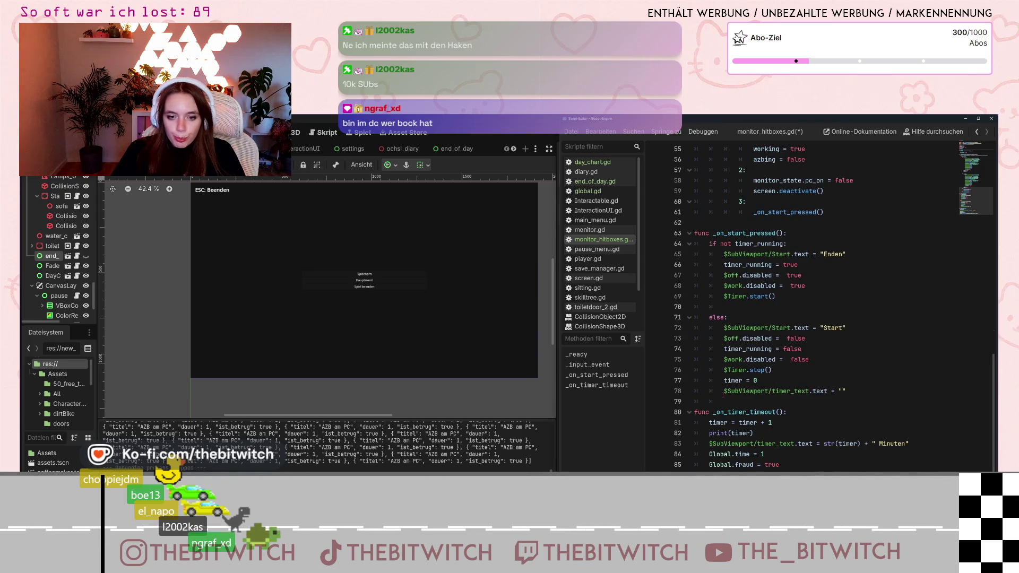
pyautogui.scroll(-1, 723, 395)
pyautogui.scroll(2, 723, 396)
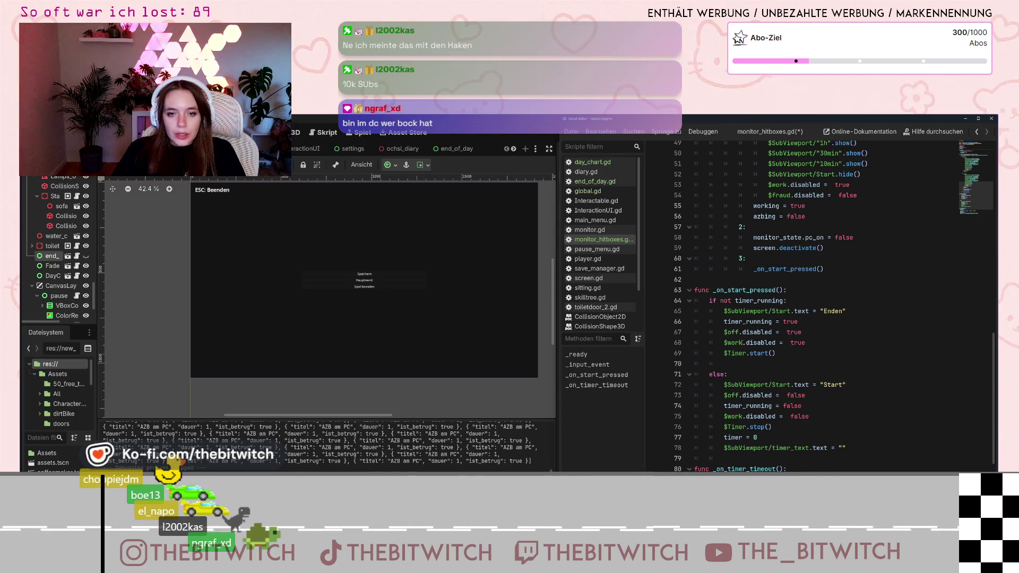
pyautogui.scroll(15, 742, 340)
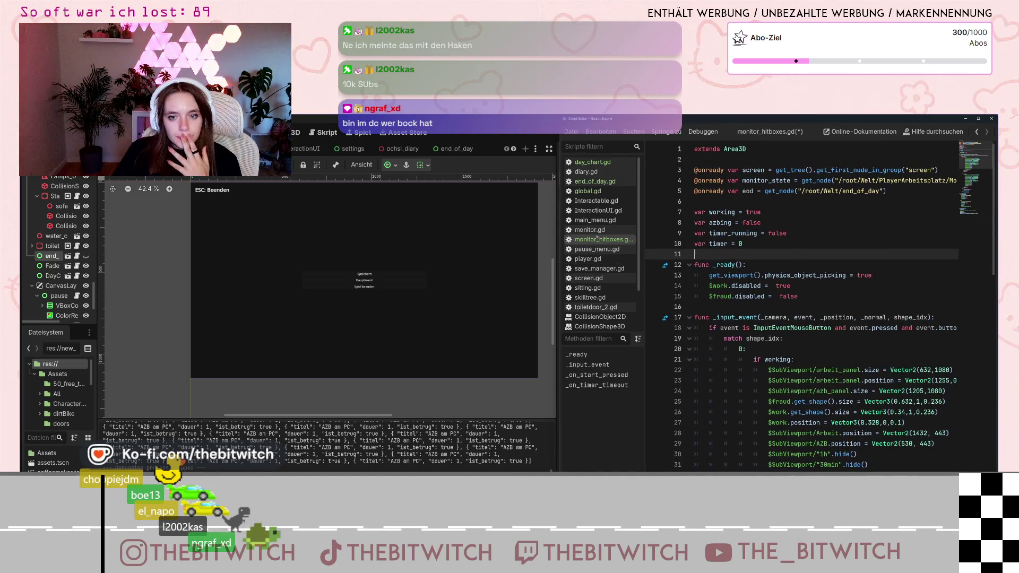
pyautogui.click(603, 183)
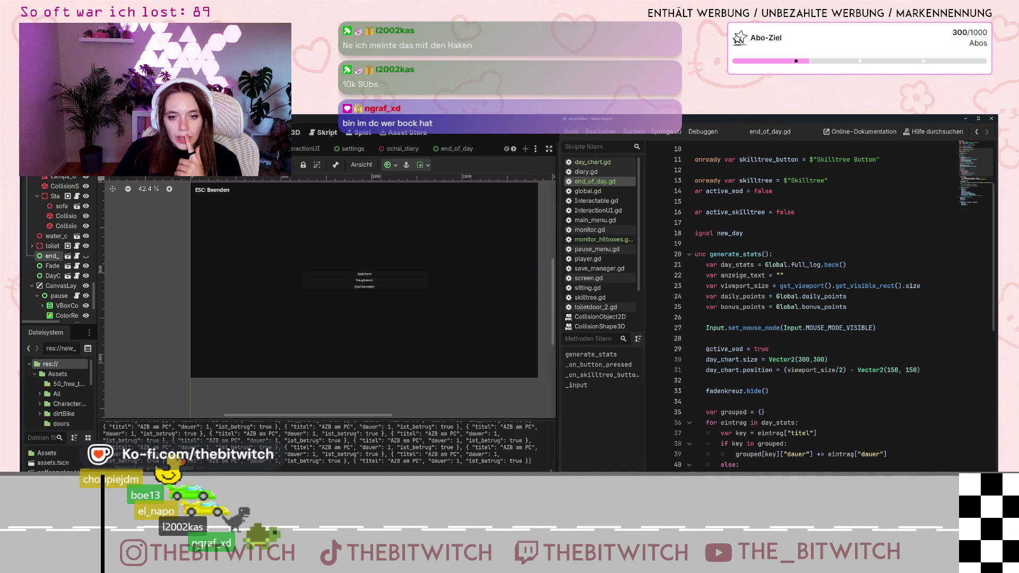
# - Go back to monitor_hitboxes.gd and select line 5's eod = get_node('/root/Welt/end_of_day') declaration
pyautogui.click(706, 349)
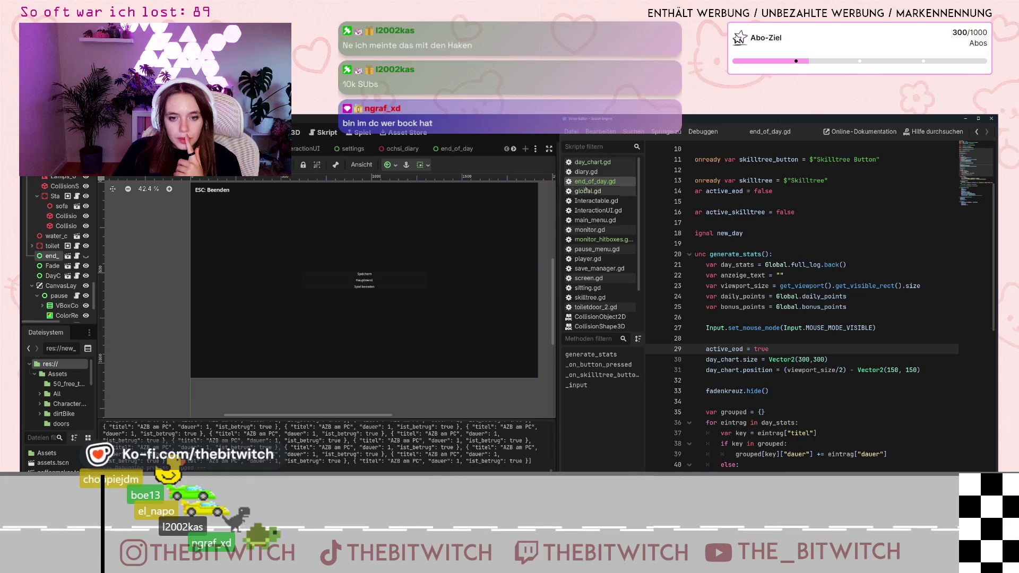
pyautogui.click(596, 162)
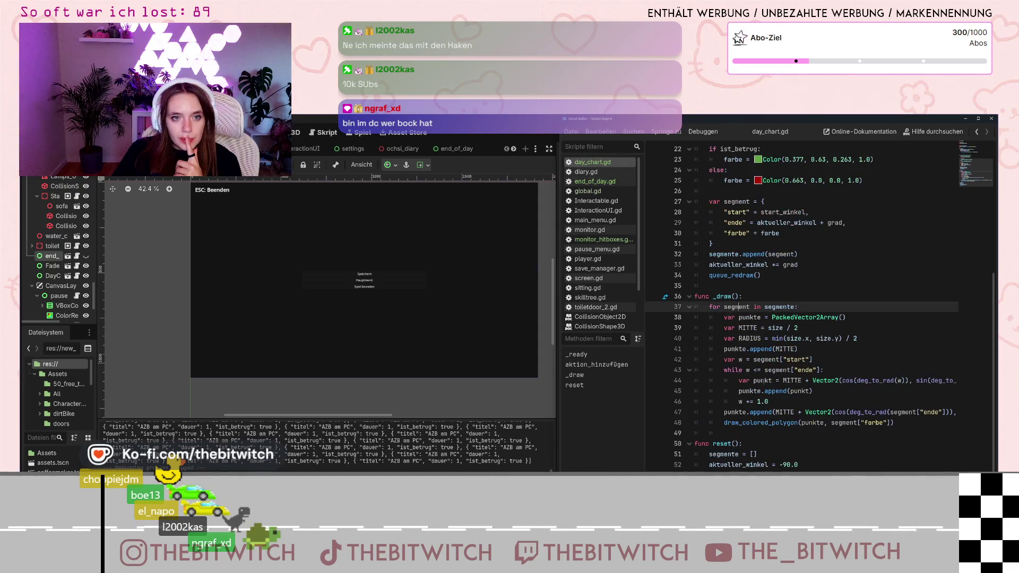
pyautogui.click(600, 239)
pyautogui.scroll(-5, 743, 399)
pyautogui.scroll(-8, 743, 399)
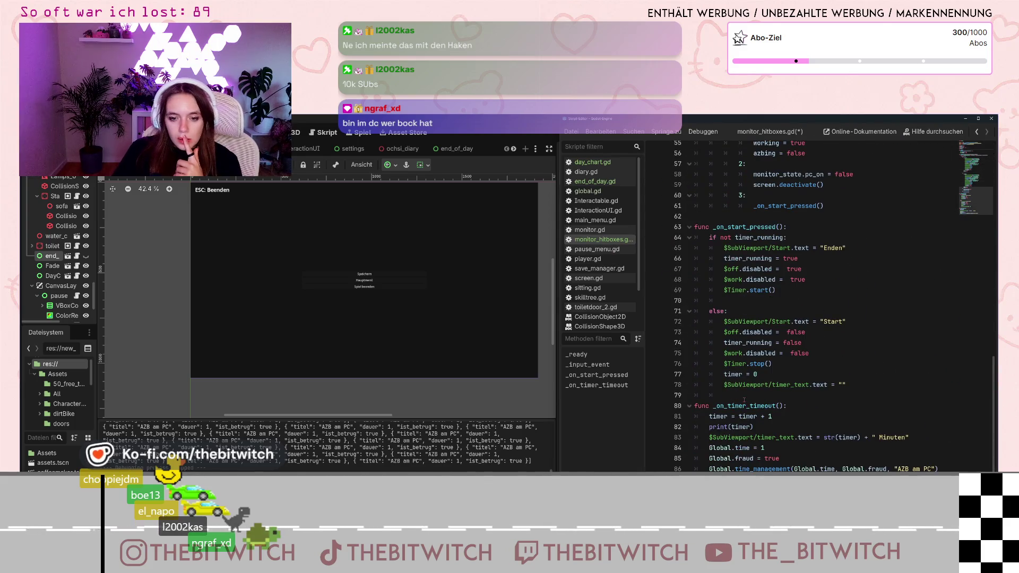
pyautogui.scroll(4, 743, 399)
pyautogui.scroll(-3, 741, 405)
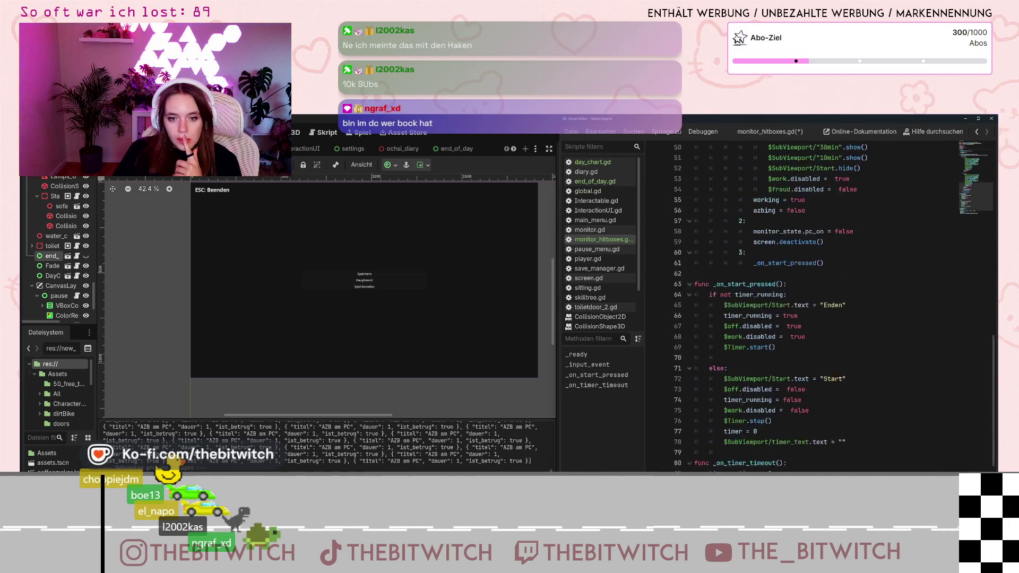
pyautogui.scroll(-1, 741, 405)
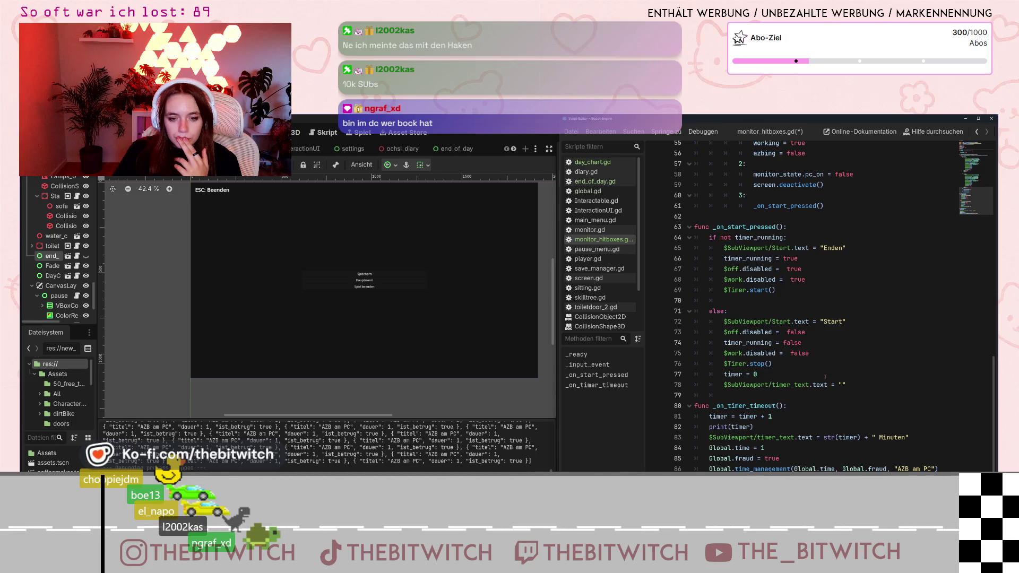
pyautogui.scroll(15, 826, 377)
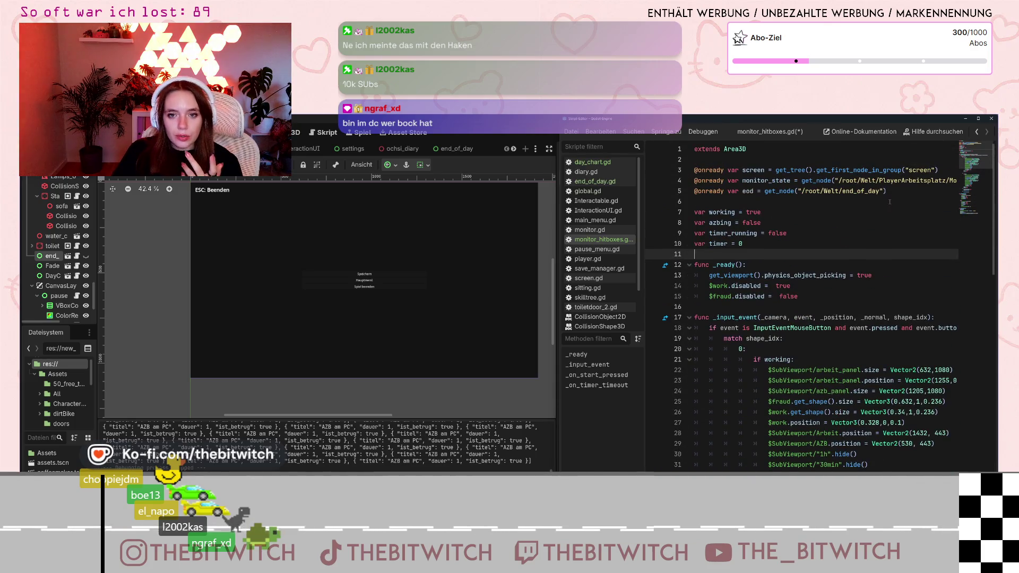
pyautogui.moveTo(889, 192); pyautogui.dragTo(690, 197)
pyautogui.hotkey('ctrl', 'c')
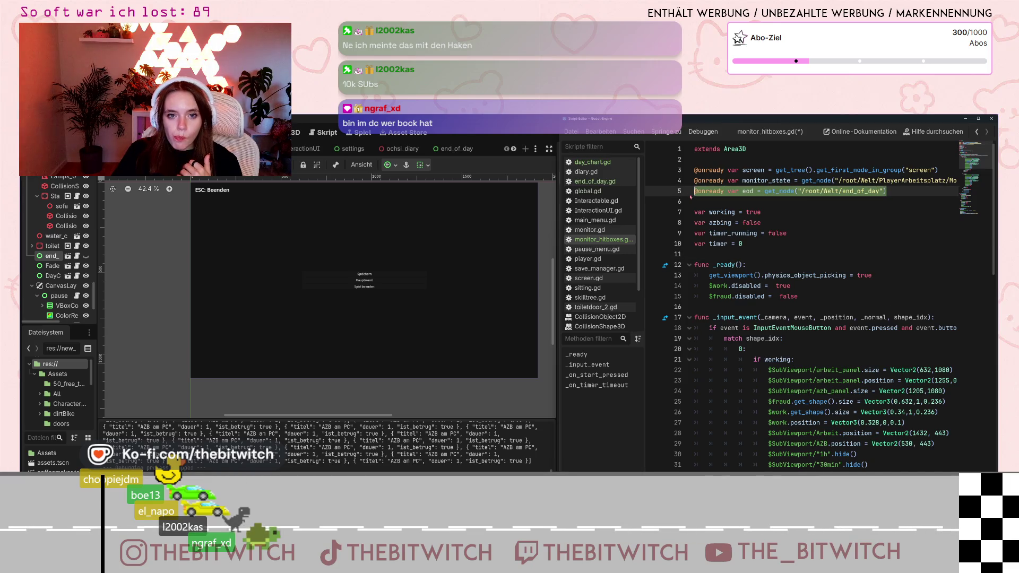
# - Delete the eod get_node declaration from line 5 of monitor_hitboxes.gd, leaving the line blank
pyautogui.press('BackSpace')
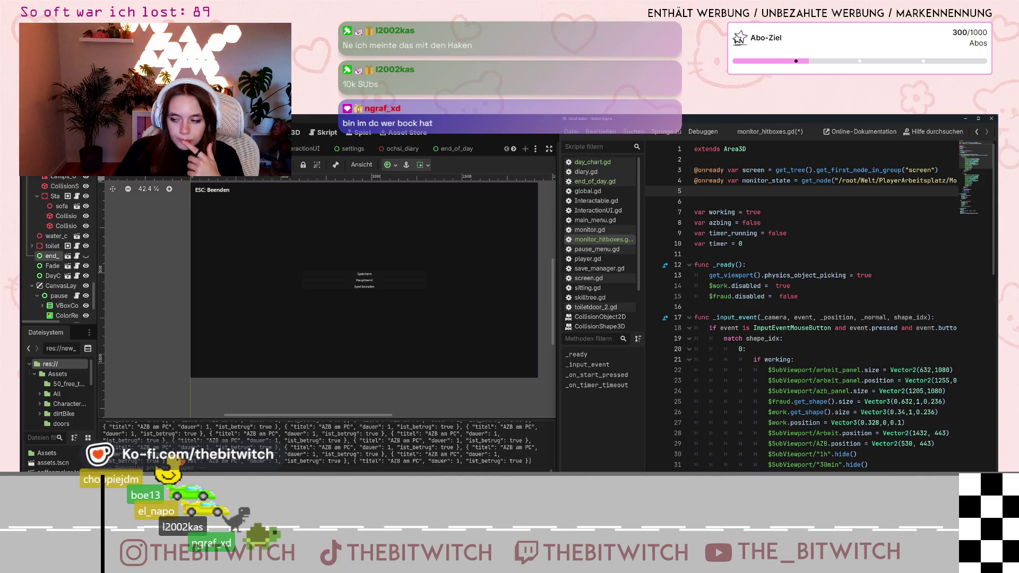
pyautogui.moveTo(791, 390)
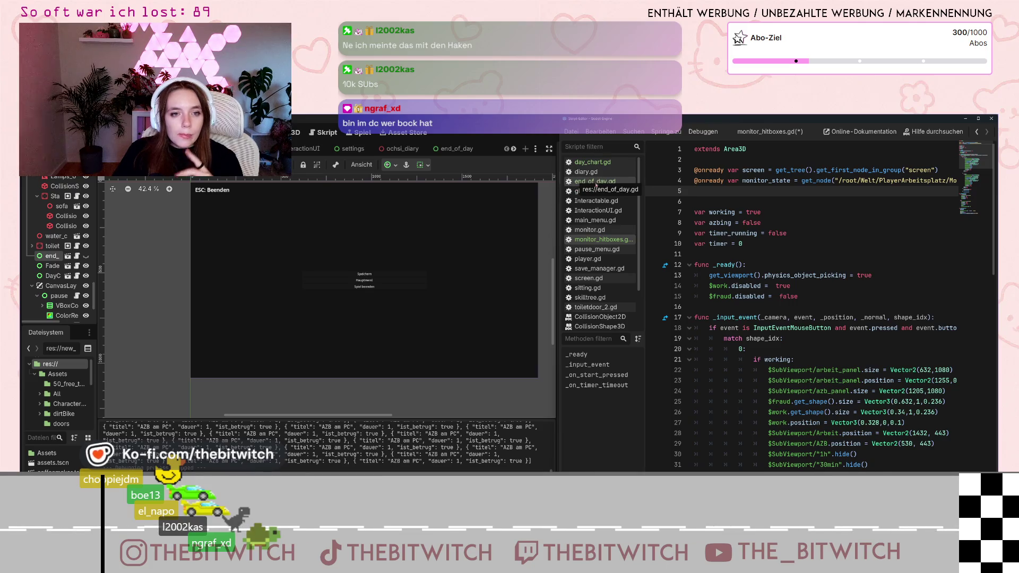
# - Paste the eod get_node declaration onto empty line 5 of end_of_day.gd
pyautogui.click(598, 182)
pyautogui.scroll(3, 743, 211)
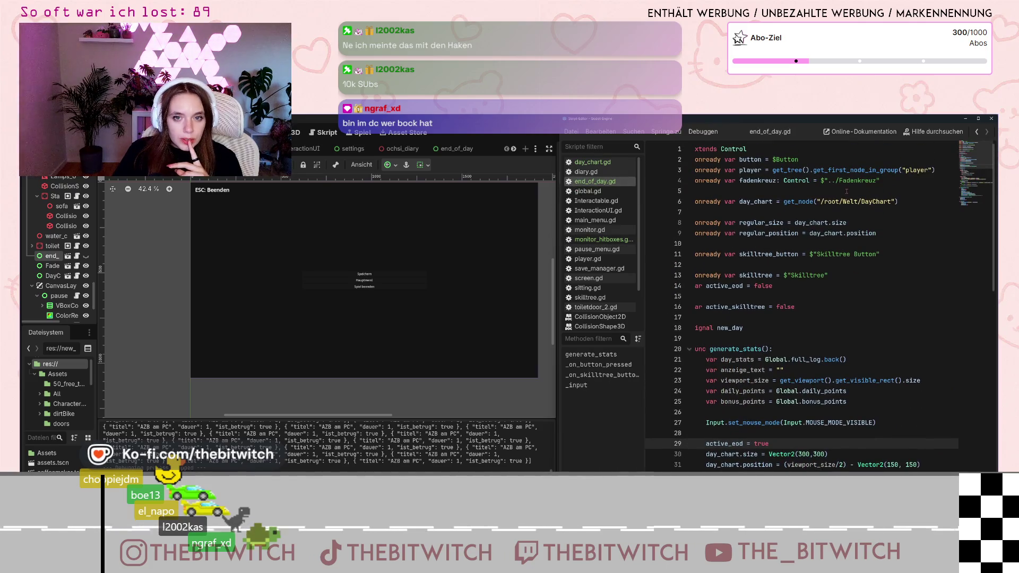
pyautogui.click(746, 190)
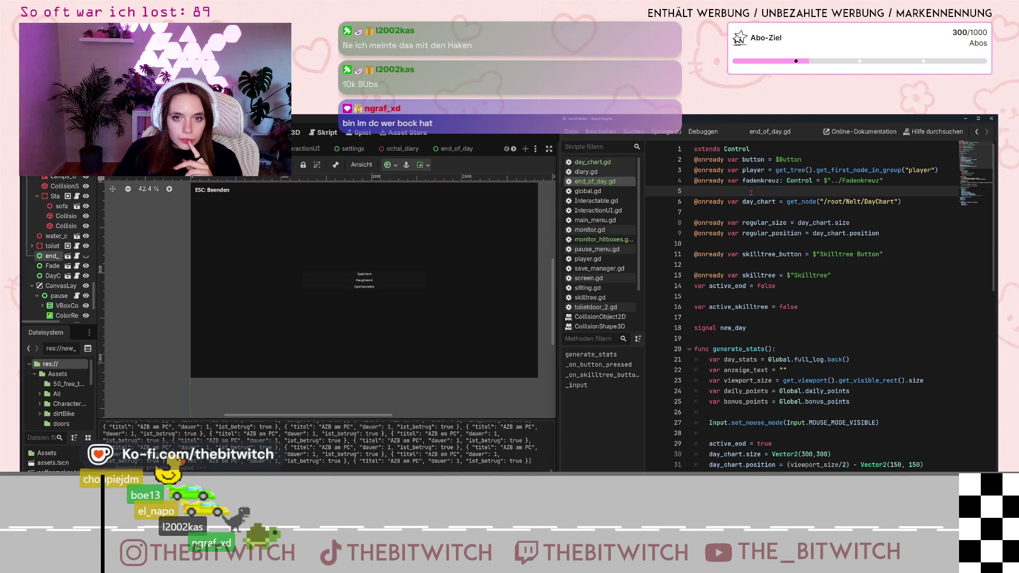
pyautogui.hotkey('ctrl', 'v')
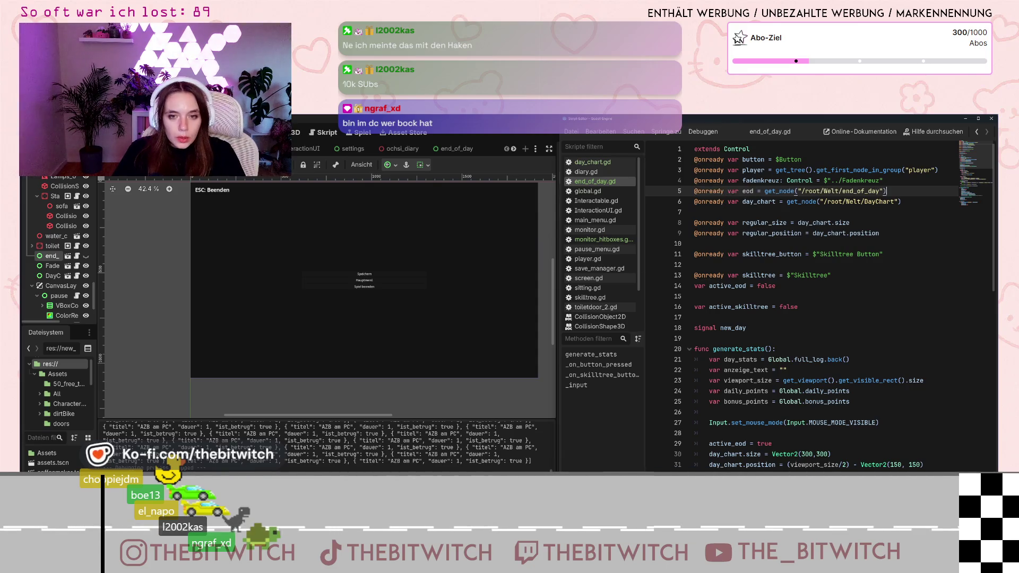
# - Replace end_of_day in the node path with PlayerArbeitsplatz/Monitor/ and locate the monitor node in the scene tree
pyautogui.press('Left')
pyautogui.press('Left')
pyautogui.hotkey('shift', 'Left')
pyautogui.hotkey('shift', 'Left')
pyautogui.hotkey('shift', 'Left')
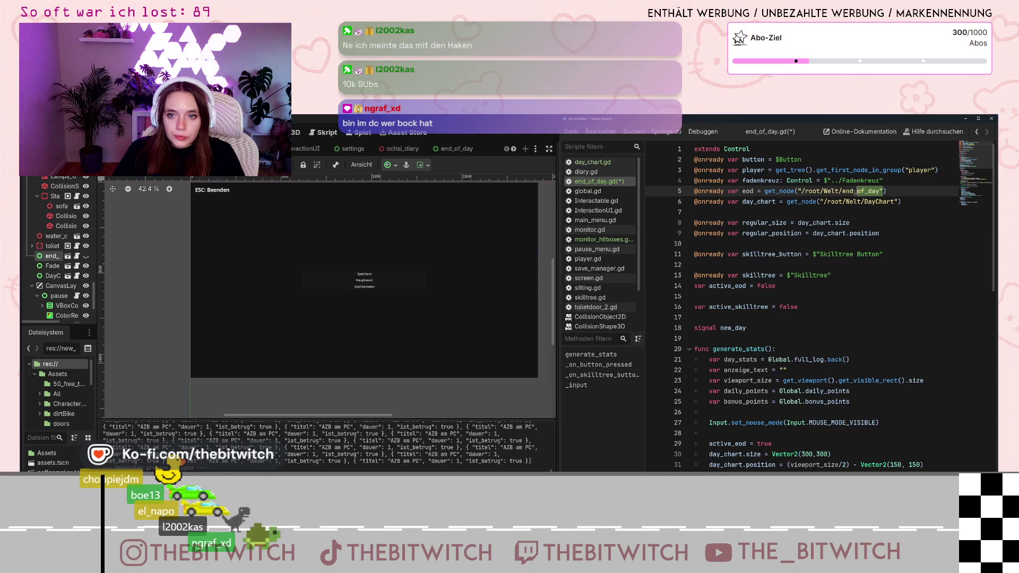
pyautogui.scroll(5, 35, 249)
pyautogui.scroll(6, 33, 257)
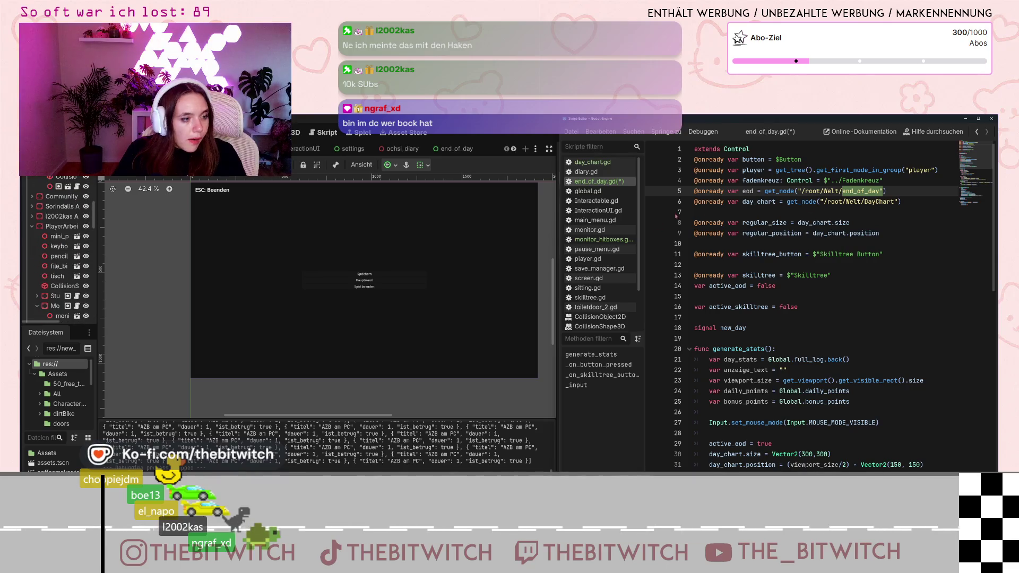
pyautogui.press('Right')
pyautogui.hotkey('shift', 'Left')
pyautogui.hotkey('shift', 'Left')
pyautogui.hotkey('shift', 'Left')
pyautogui.press('Right')
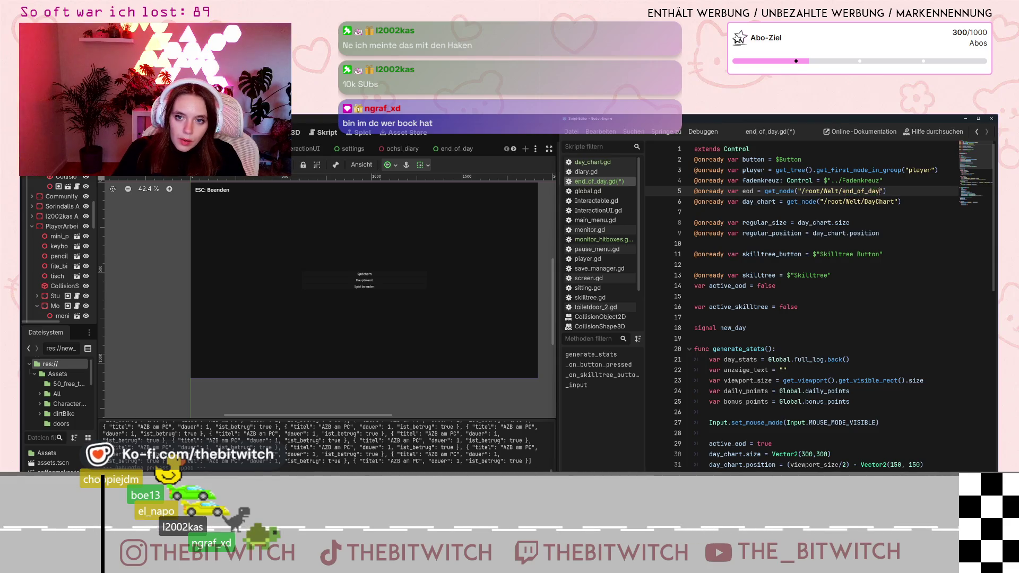
pyautogui.hotkey('shift', 'Left')
pyautogui.hotkey('shift', 'Left')
pyautogui.hotkey('shift', 'Left')
pyautogui.write('Player')
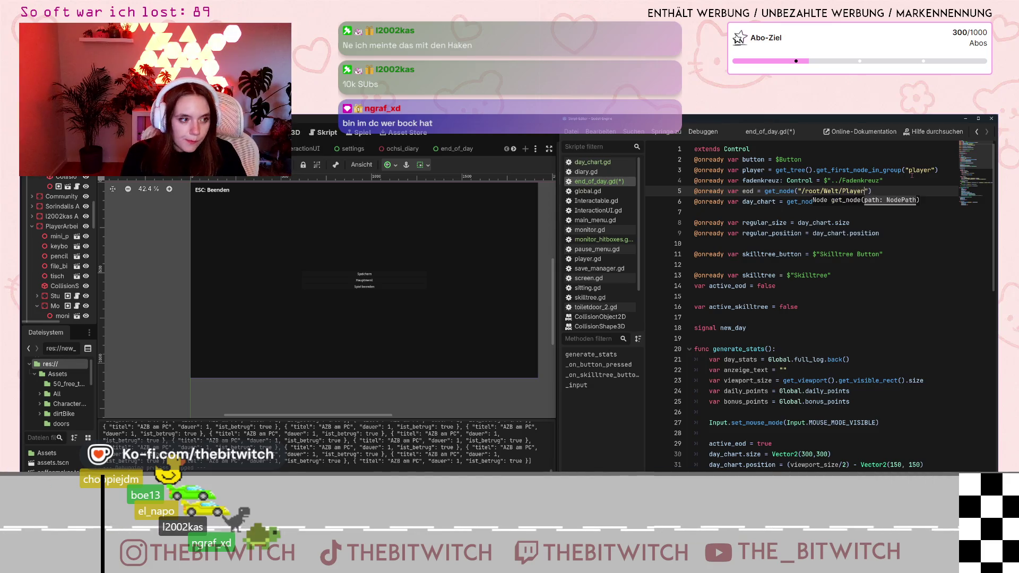
pyautogui.write('Arbeitsplatz/')
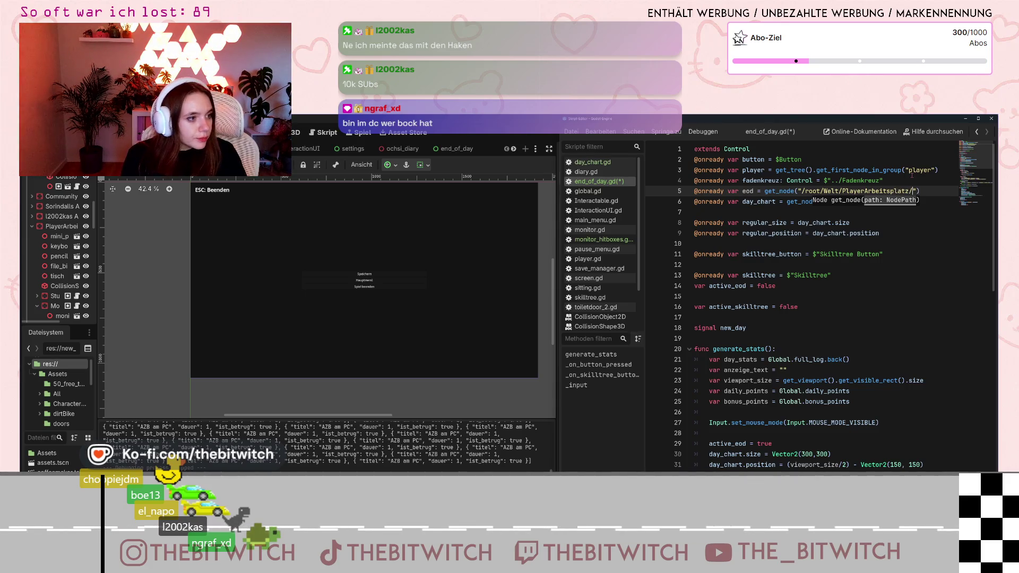
pyautogui.scroll(-2, 51, 270)
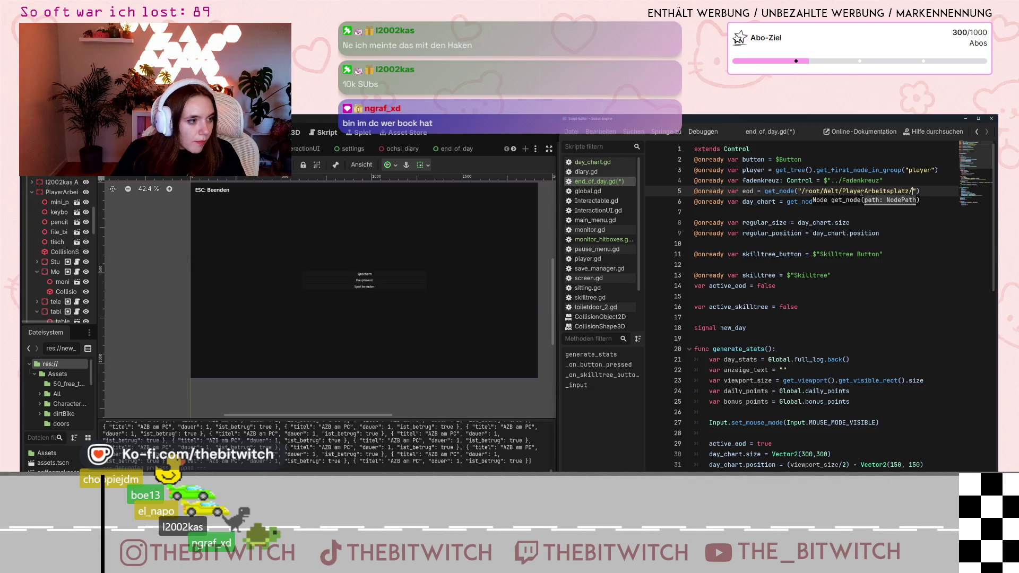
pyautogui.write('Monitor/')
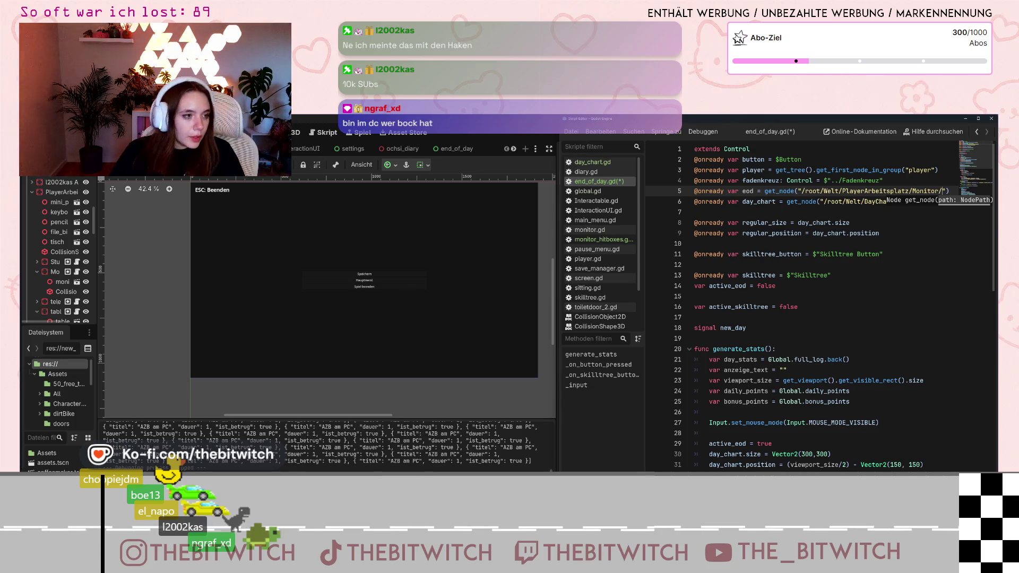
pyautogui.click(59, 283)
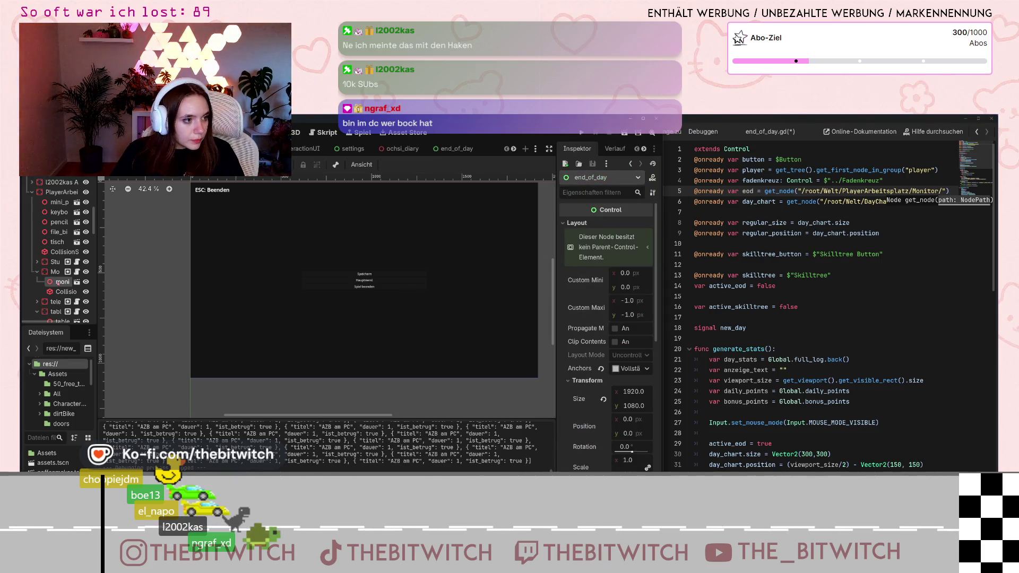
# - Extend line 5's path with monitor/monitor_hitboxes and rename the eod variable to monitor
pyautogui.click(59, 283)
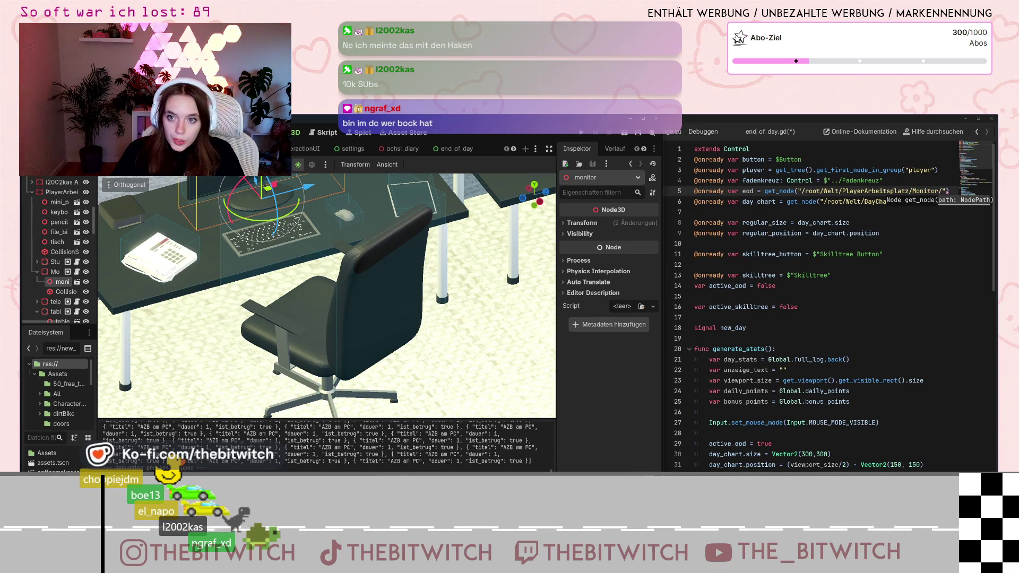
pyautogui.click(940, 191)
pyautogui.write('monitor/')
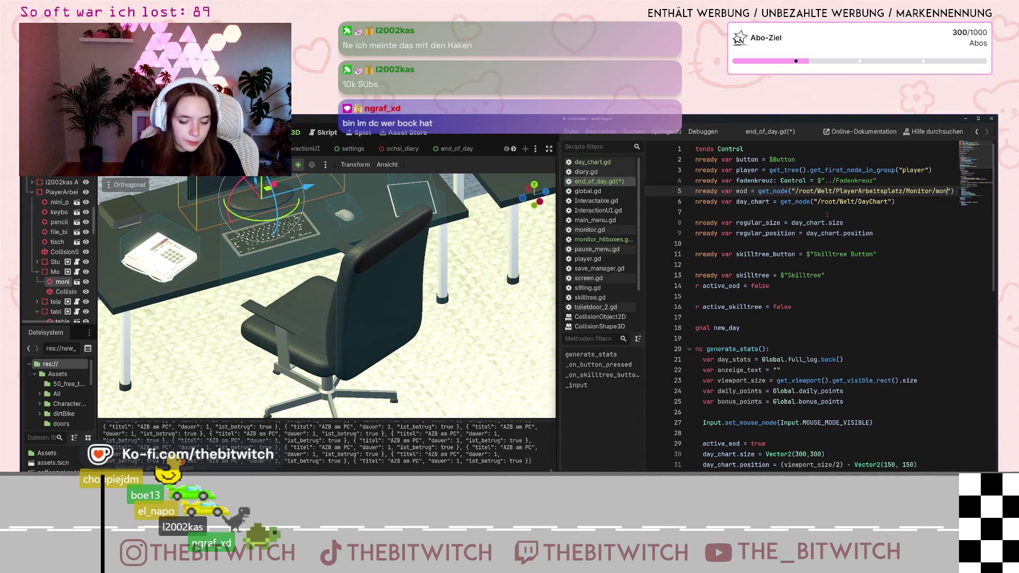
pyautogui.write('monitor')
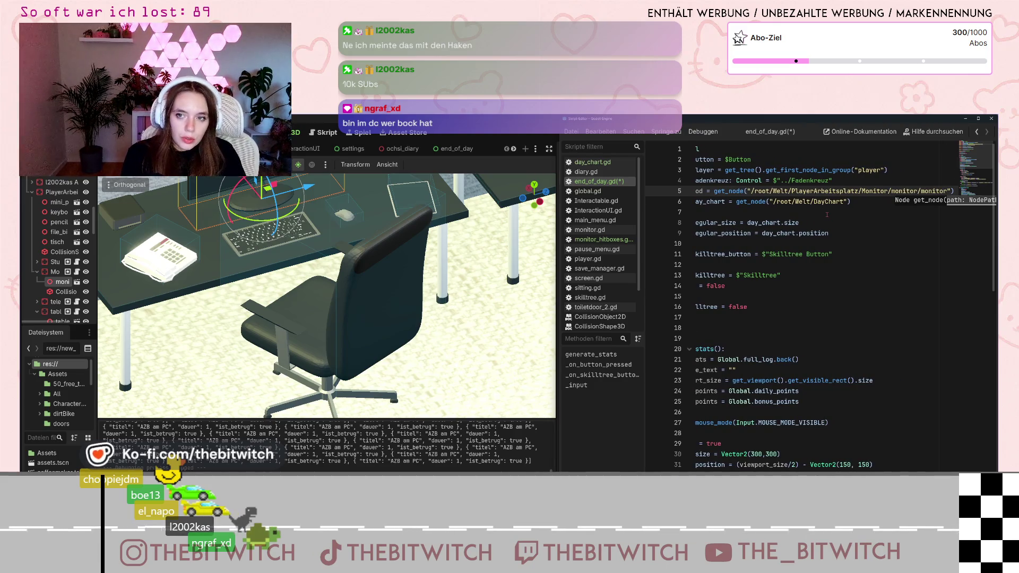
pyautogui.write('_hitboxes')
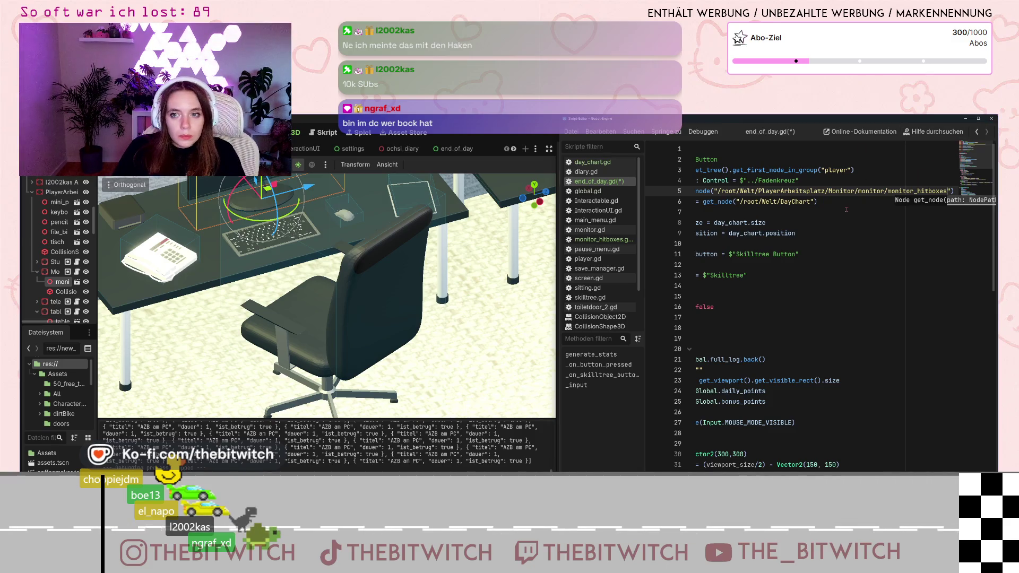
pyautogui.click(846, 209)
pyautogui.doubleClick(747, 191)
pyautogui.write('monitor')
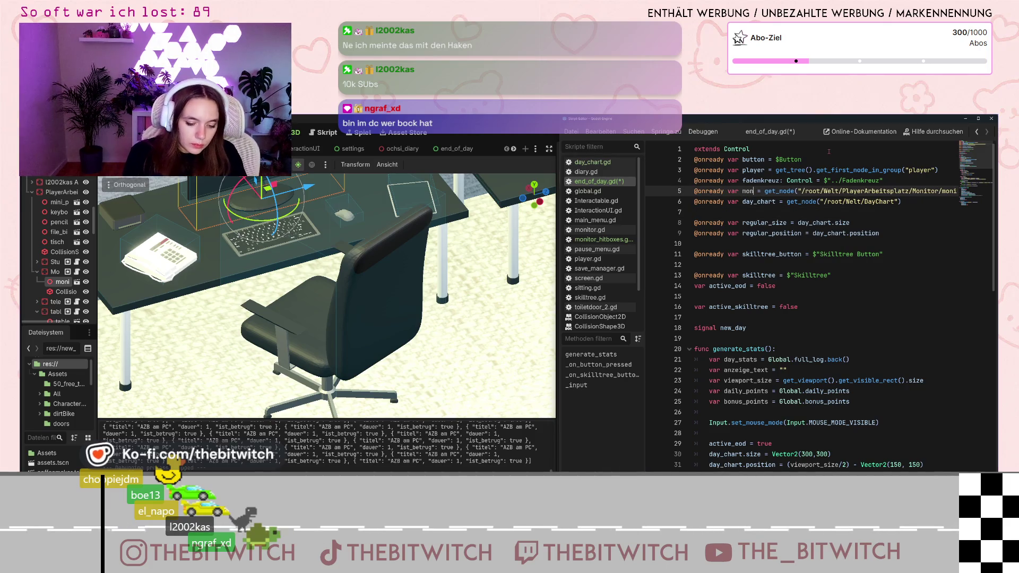
# - Begin a monitor. call on new line 32 of generate_stats, just above fadenkreuz.hide()
pyautogui.click(802, 317)
pyautogui.scroll(-4, 800, 306)
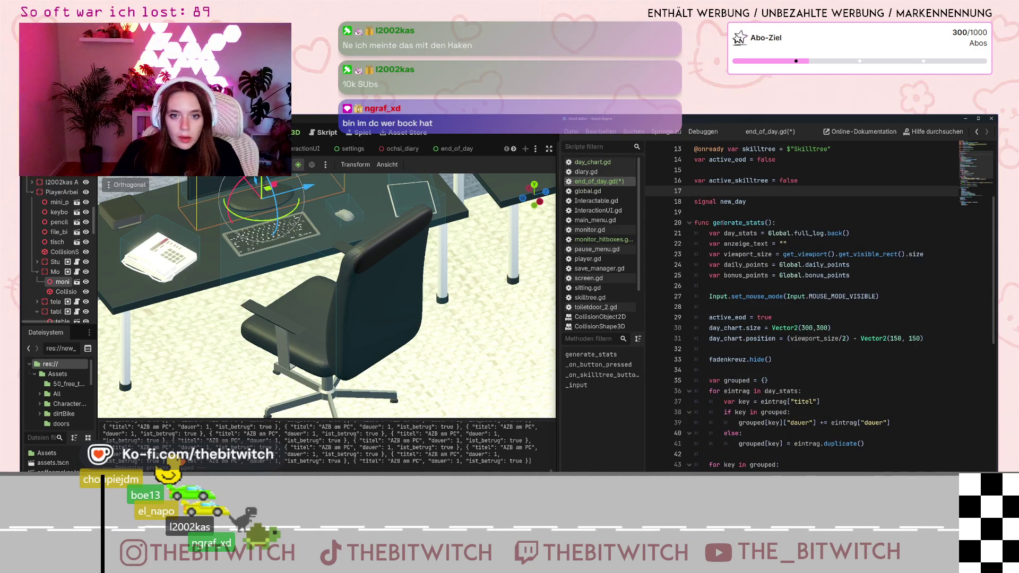
pyautogui.scroll(-1, 727, 245)
pyautogui.scroll(-1, 735, 281)
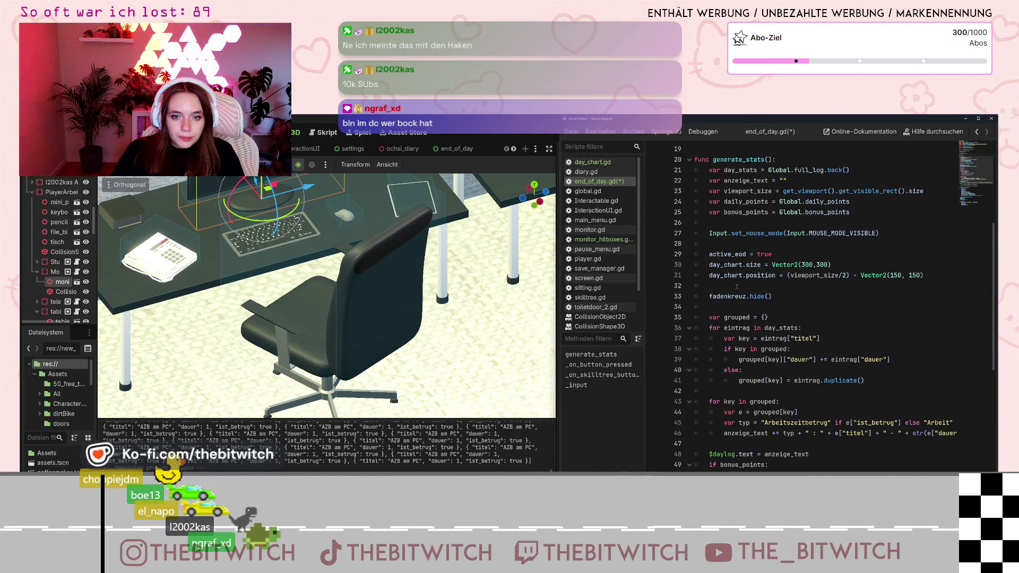
pyautogui.click(737, 287)
pyautogui.write('monit')
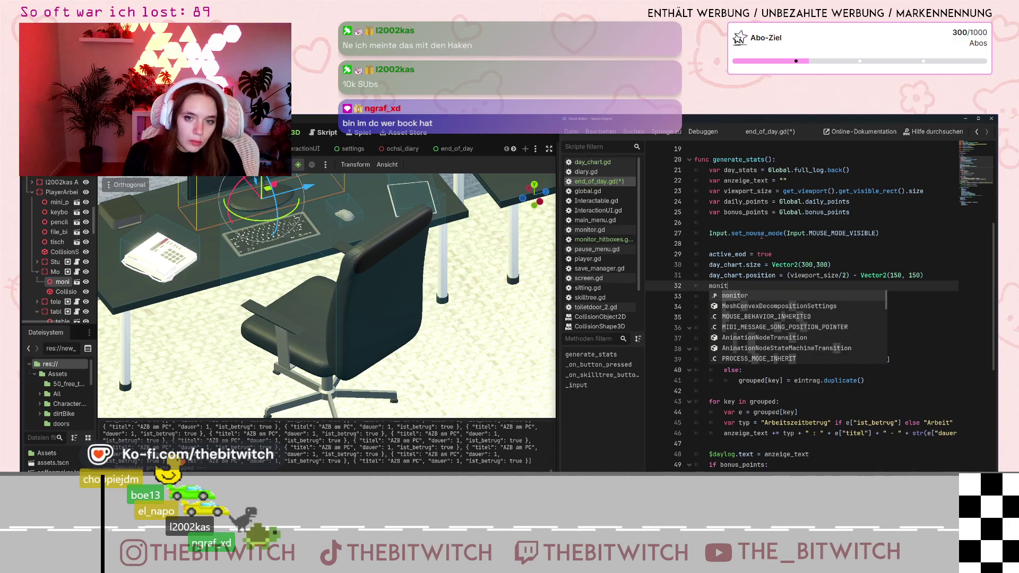
pyautogui.press('BackSpace')
pyautogui.press('BackSpace')
pyautogui.press('BackSpace')
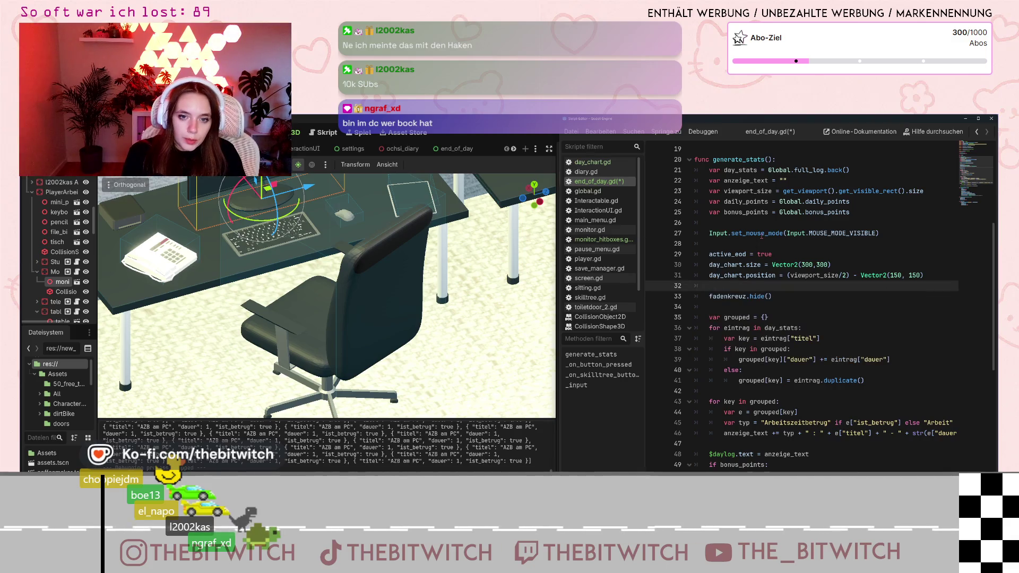
pyautogui.write('monitor.')
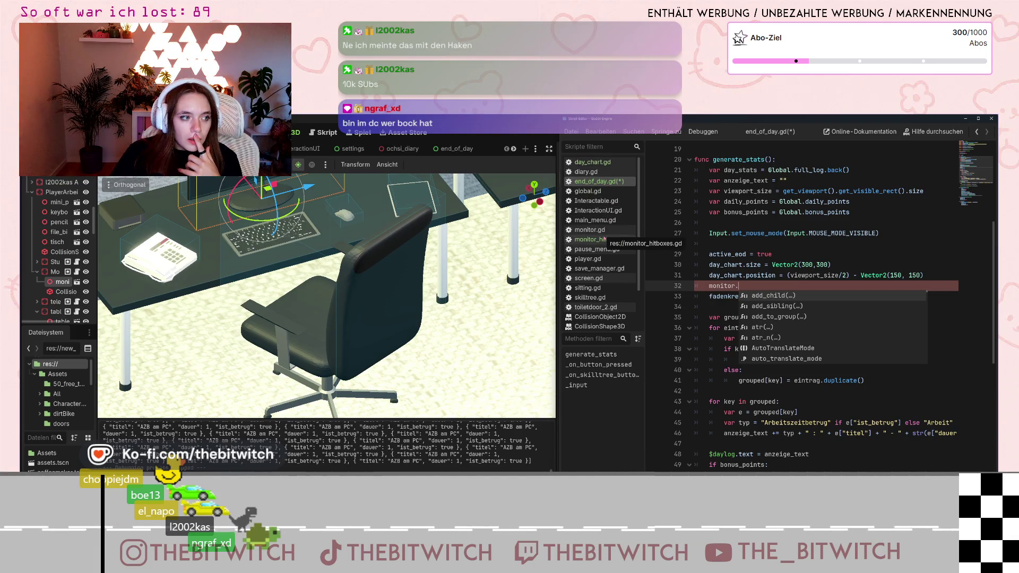
pyautogui.click(595, 239)
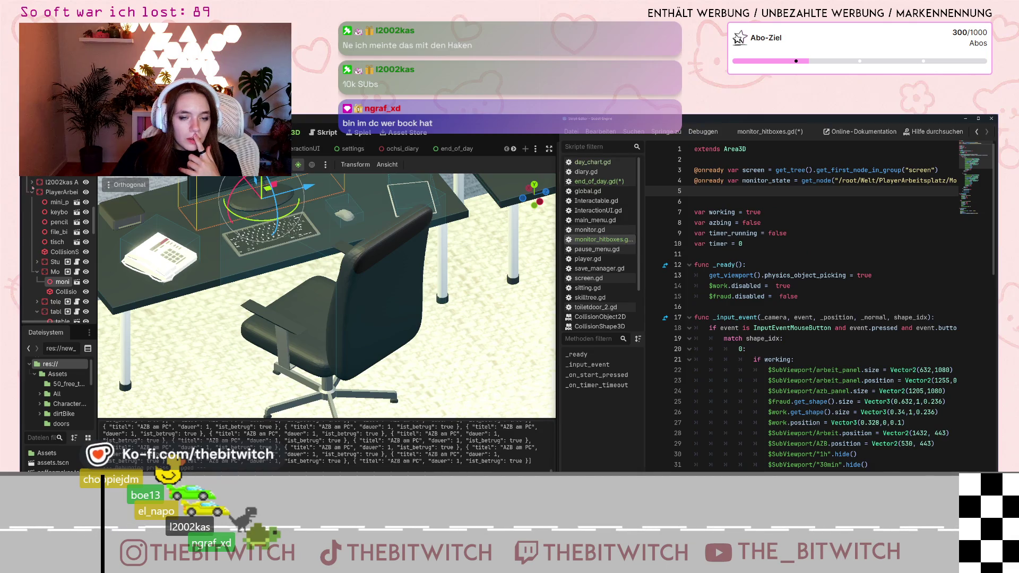
# - Check the monitor_state node path in monitor_hitboxes.gd, then return to end_of_day.gd's top
pyautogui.scroll(-5, 81, 234)
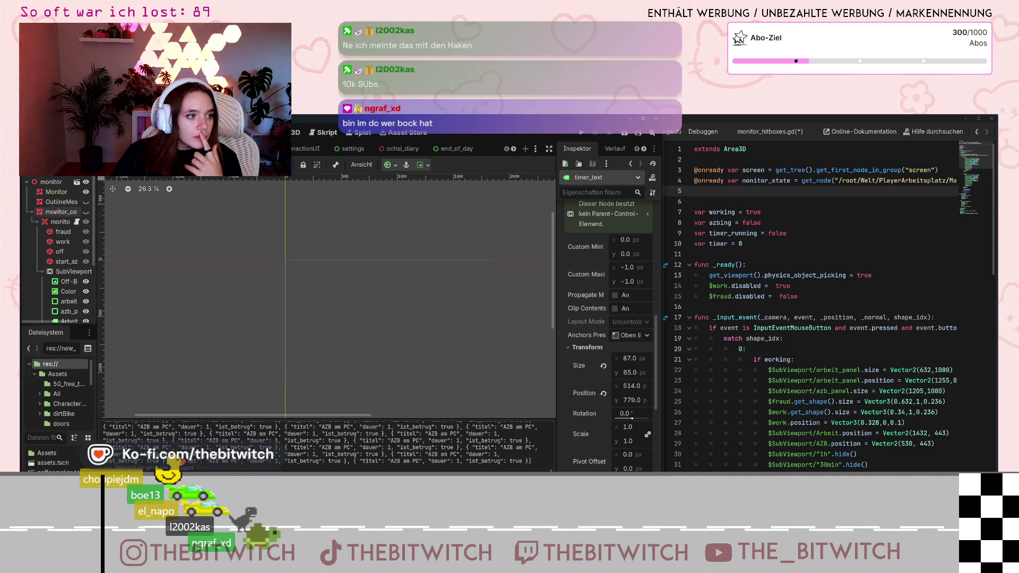
pyautogui.click(757, 233)
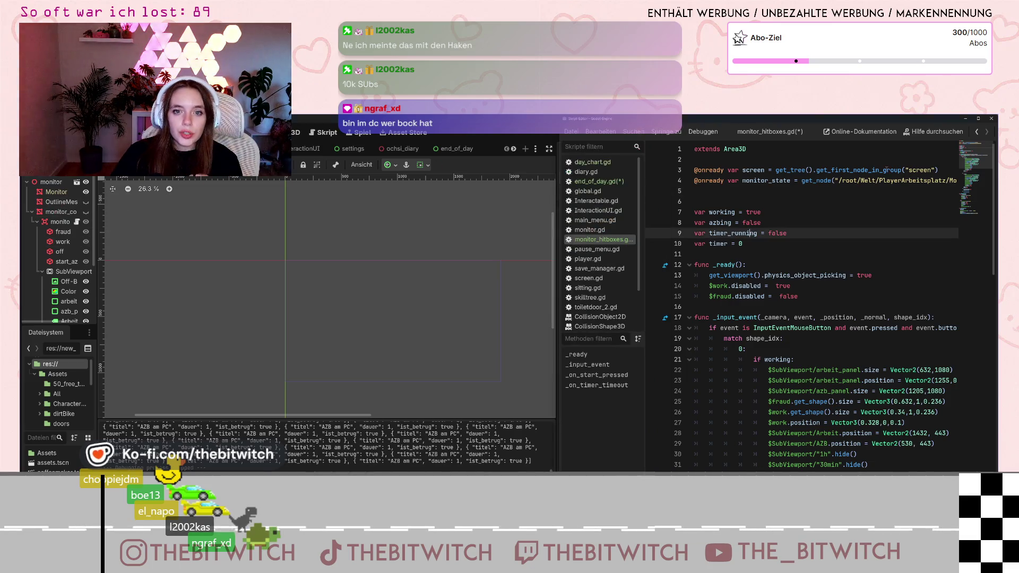
pyautogui.moveTo(940, 181)
pyautogui.mouseDown()
pyautogui.moveTo(956, 180)
pyautogui.moveTo(947, 180)
pyautogui.mouseUp()
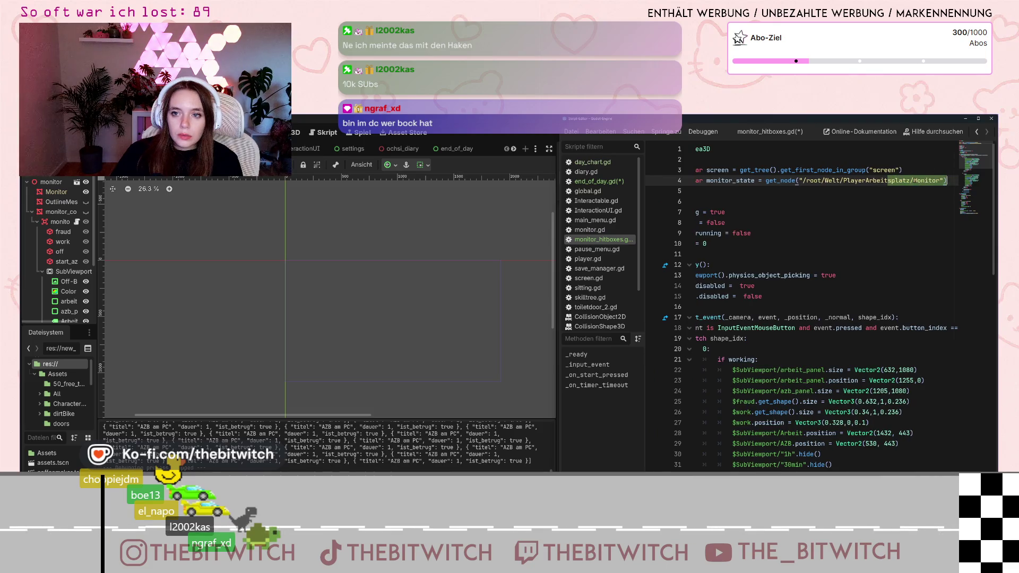
pyautogui.click(913, 181)
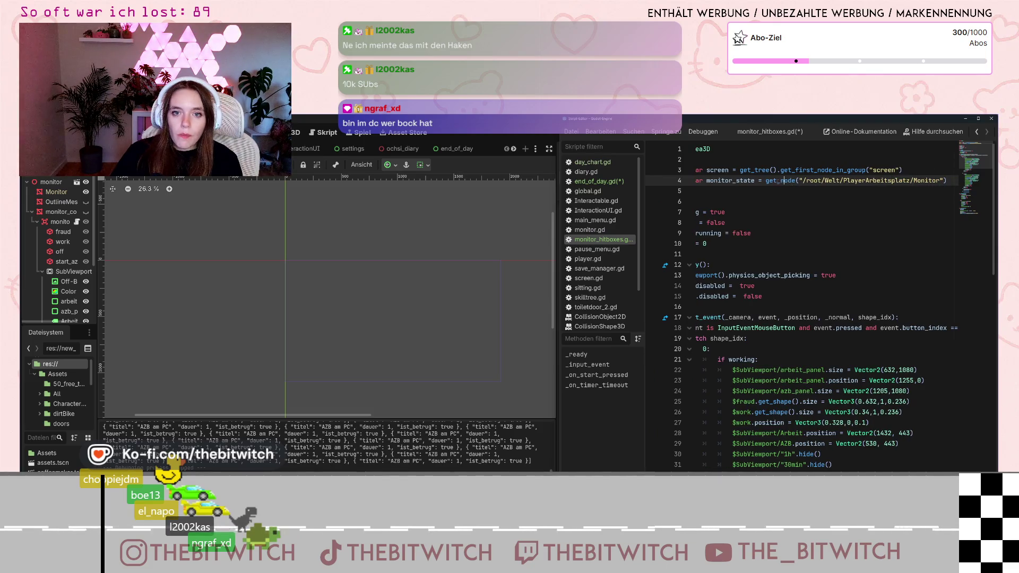
pyautogui.press('Down')
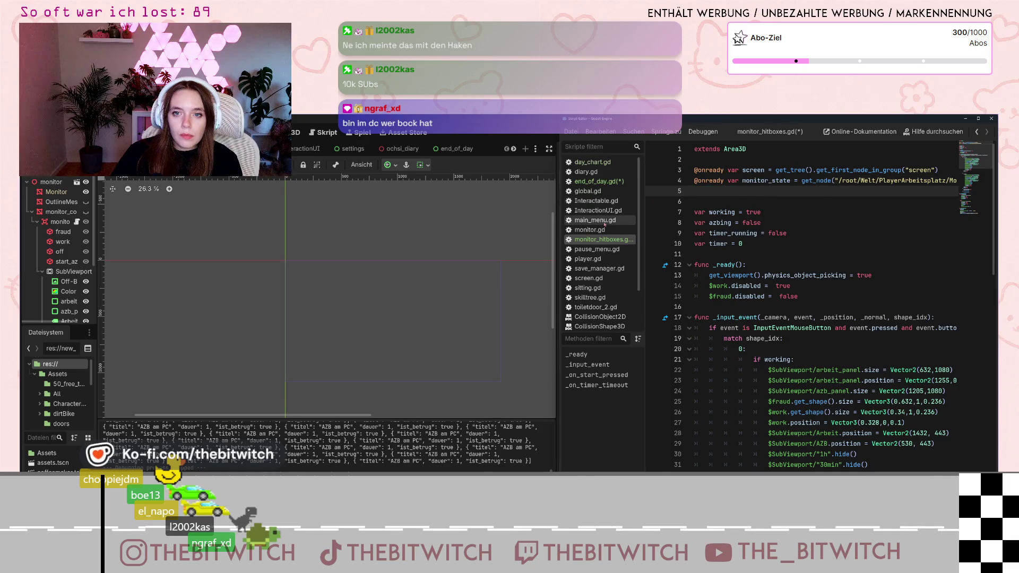
pyautogui.click(612, 182)
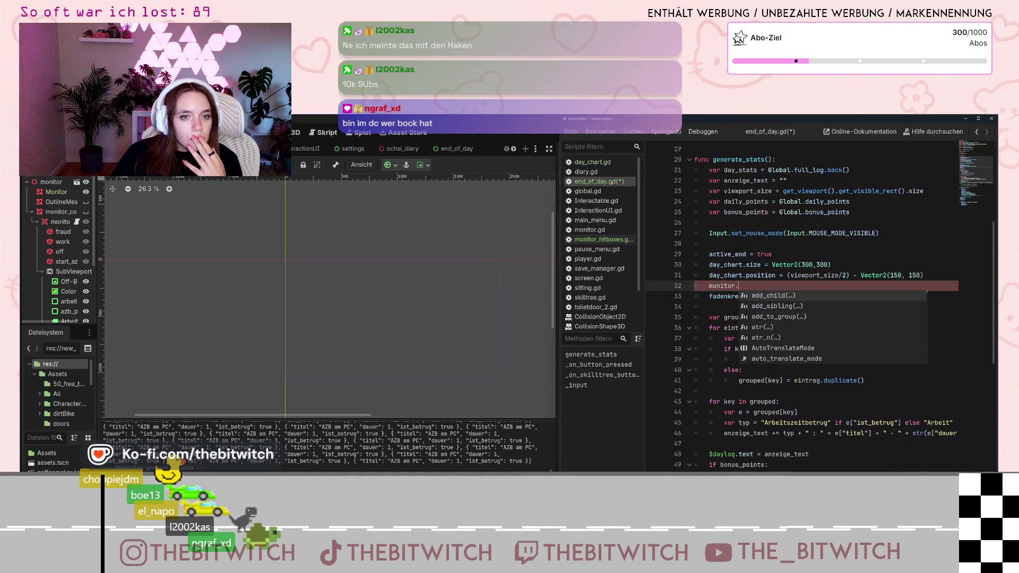
pyautogui.click(855, 260)
pyautogui.click(860, 191)
pyautogui.scroll(6, 902, 265)
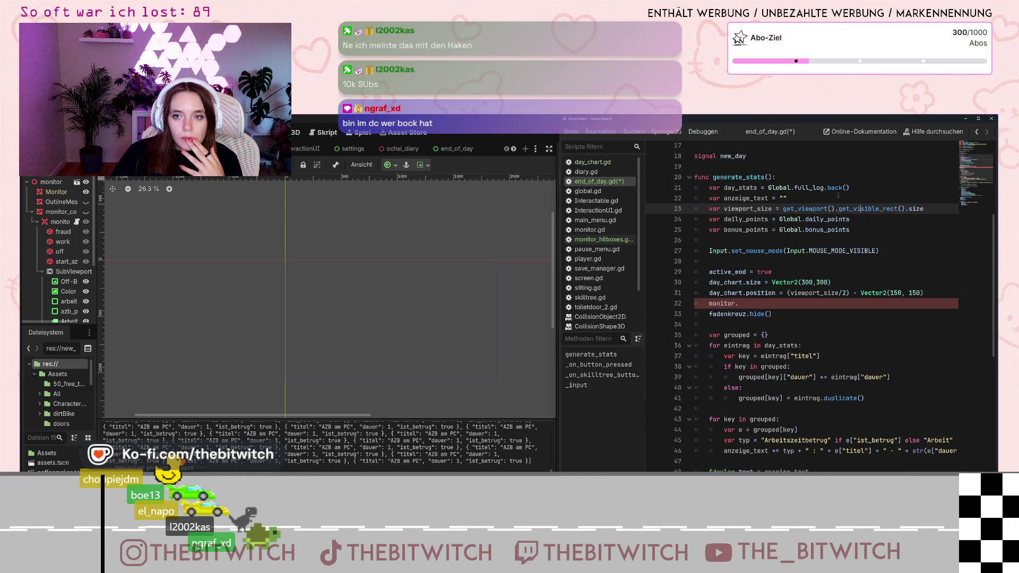
# - Retype line 5's node path toward monitor_content instead of monitor_hitboxes
pyautogui.click(946, 189)
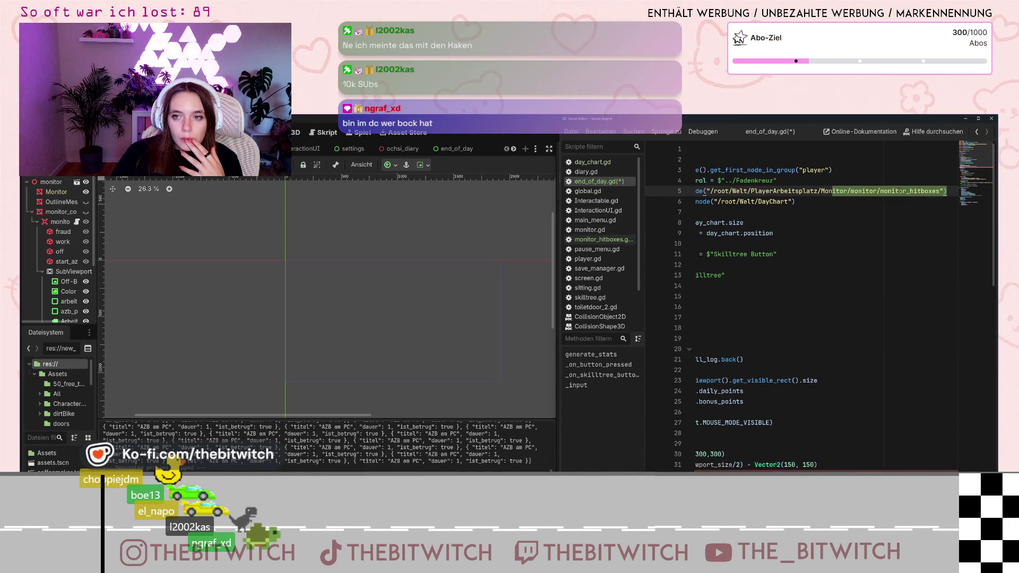
pyautogui.click(878, 192)
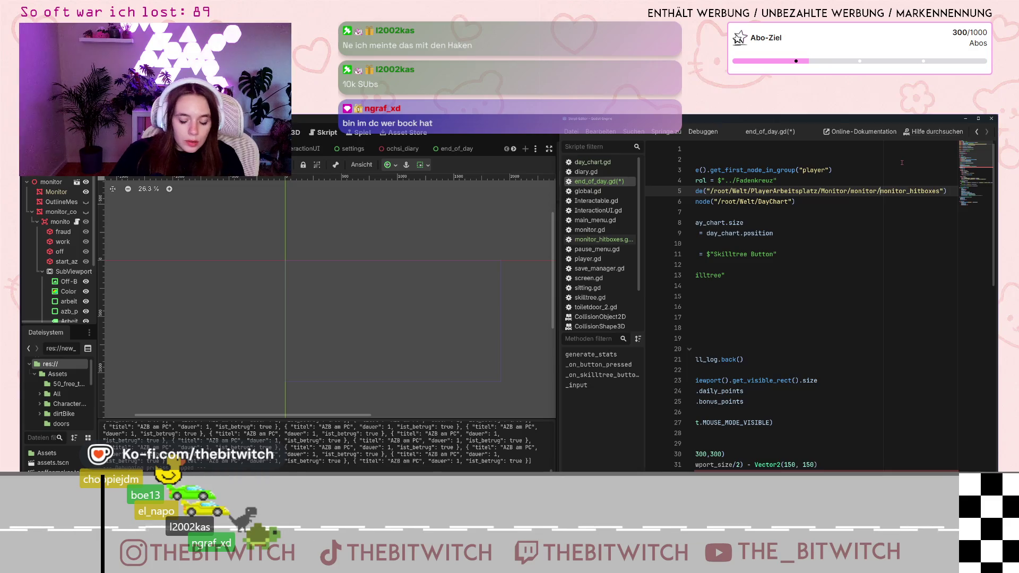
pyautogui.write('monitor')
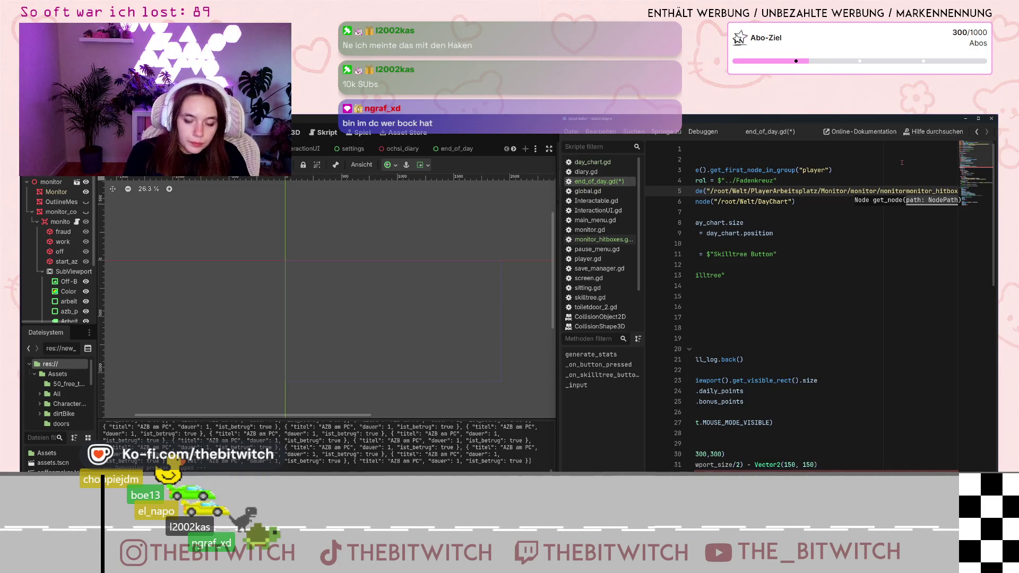
pyautogui.write('_content')
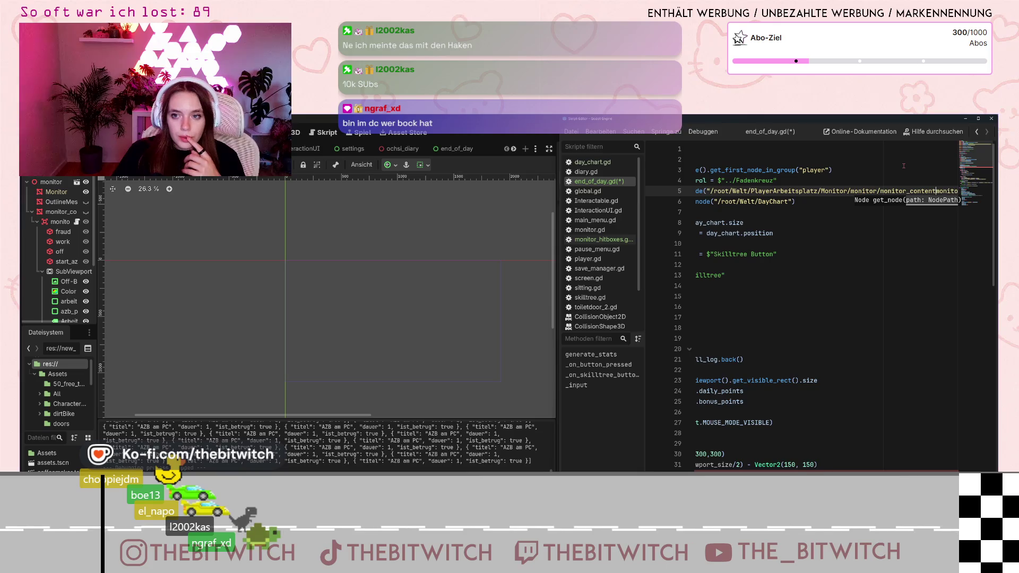
pyautogui.click(849, 264)
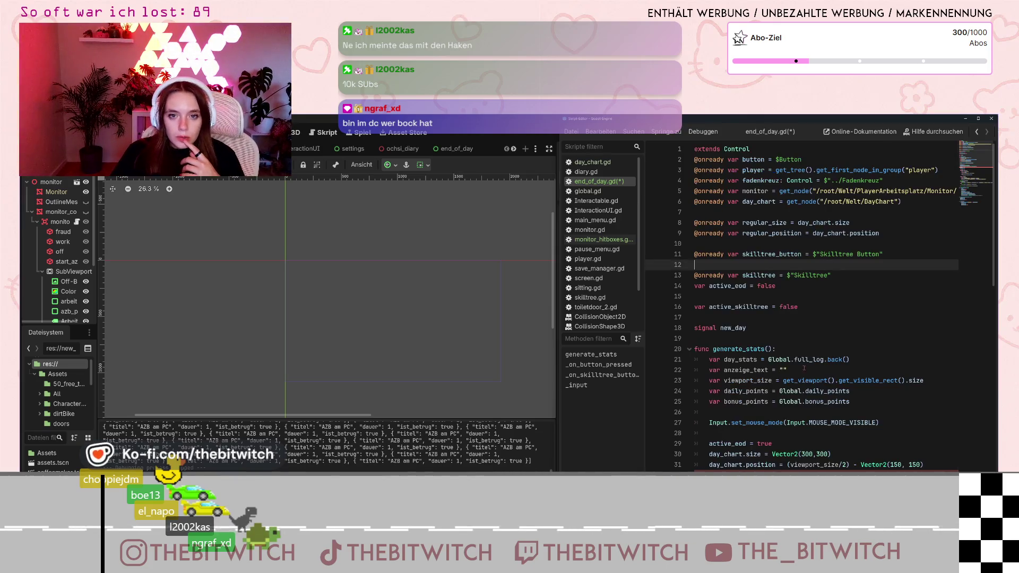
pyautogui.scroll(-4, 804, 368)
pyautogui.click(804, 349)
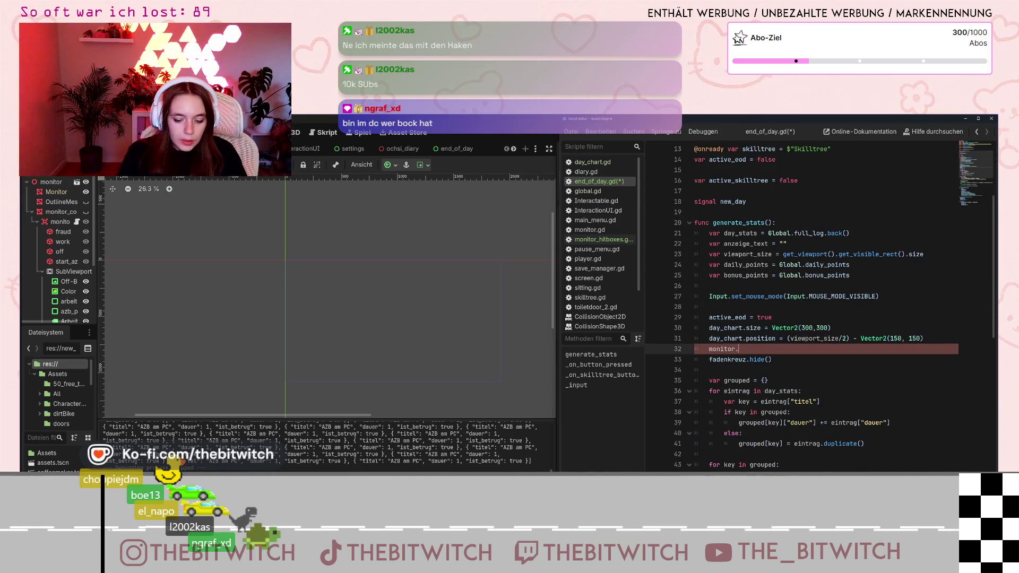
# - Copy the _on_start_pressed() name from line 61 of monitor_hitboxes.gd
pyautogui.hotkey('ctrl', 'space')
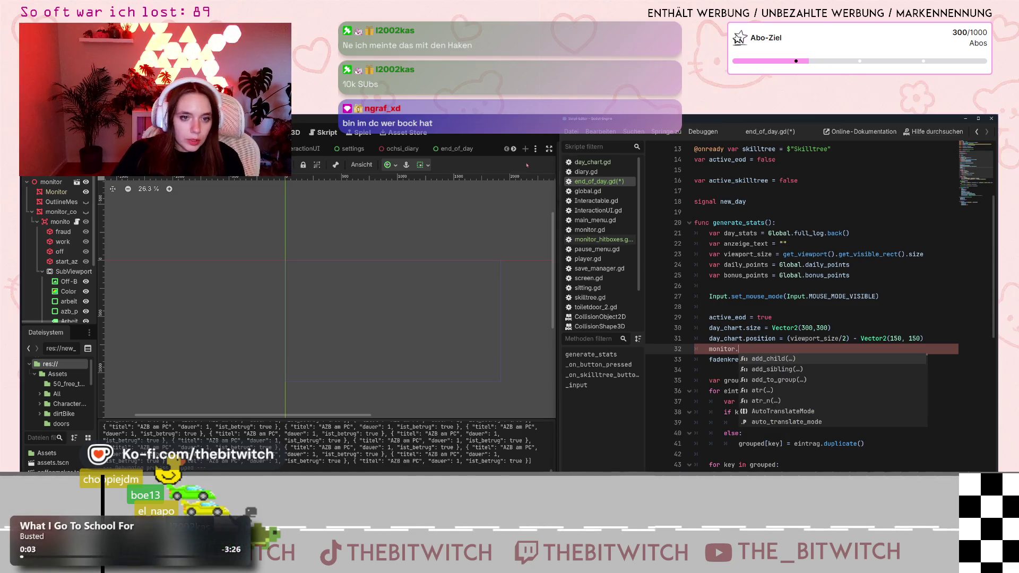
pyautogui.click(600, 239)
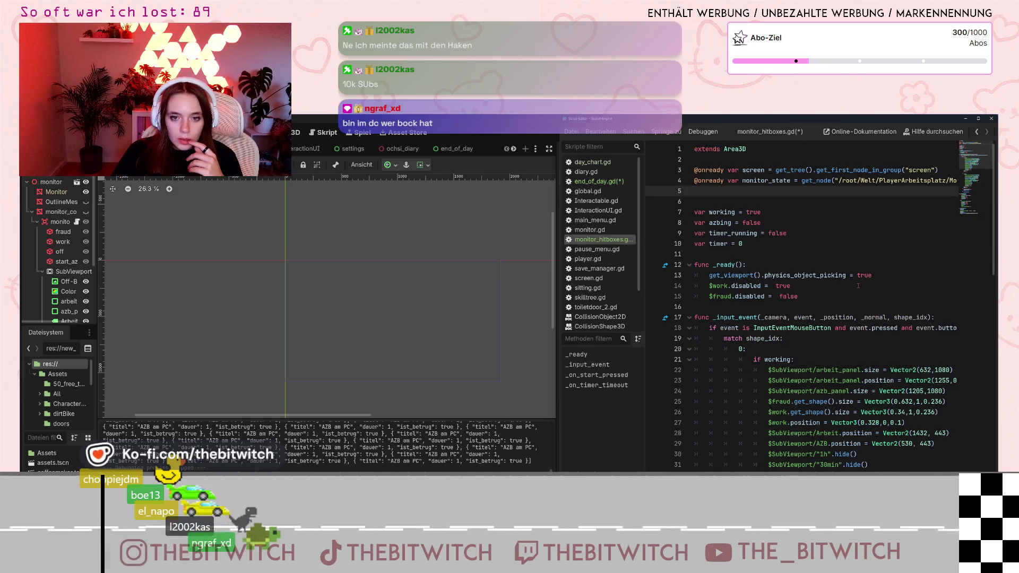
pyautogui.scroll(-15, 854, 289)
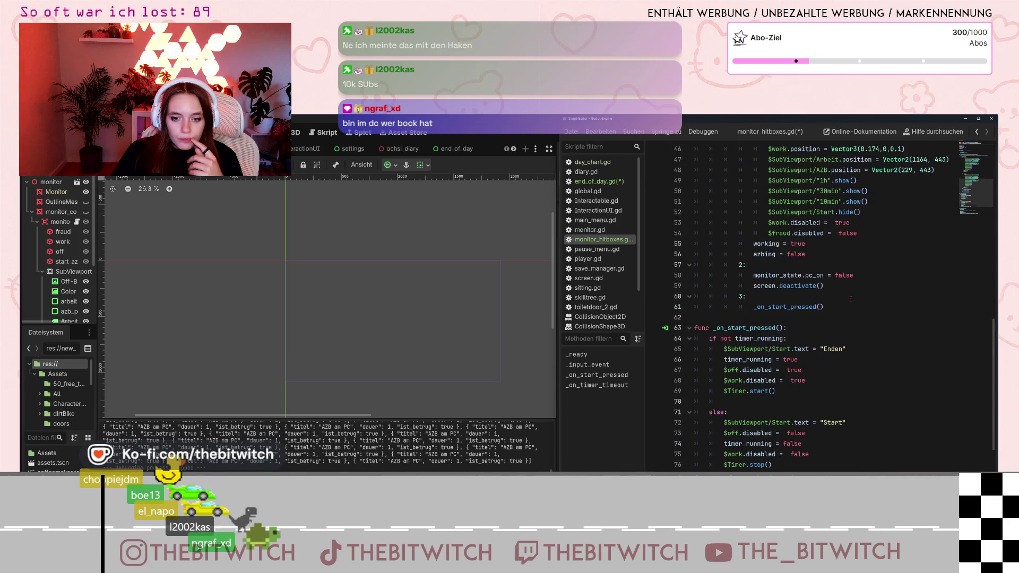
pyautogui.moveTo(754, 308)
pyautogui.mouseDown()
pyautogui.moveTo(836, 310)
pyautogui.moveTo(759, 307)
pyautogui.mouseUp()
pyautogui.doubleClick(760, 308)
pyautogui.hotkey('ctrl', 'c')
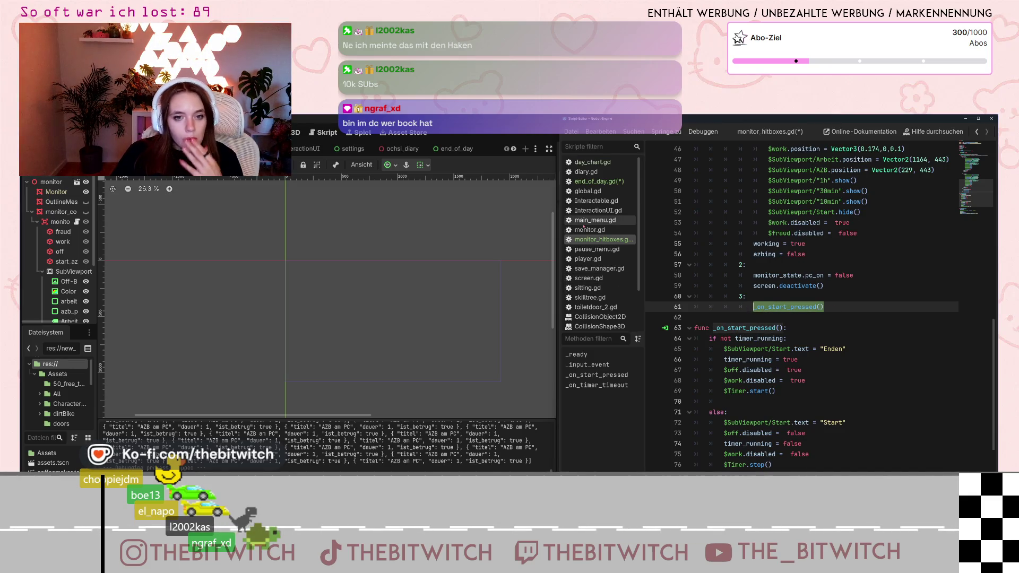
# - Complete line 32 of end_of_day.gd as monitor._on_start_pressed() and save the script
pyautogui.click(595, 181)
pyautogui.press('Escape')
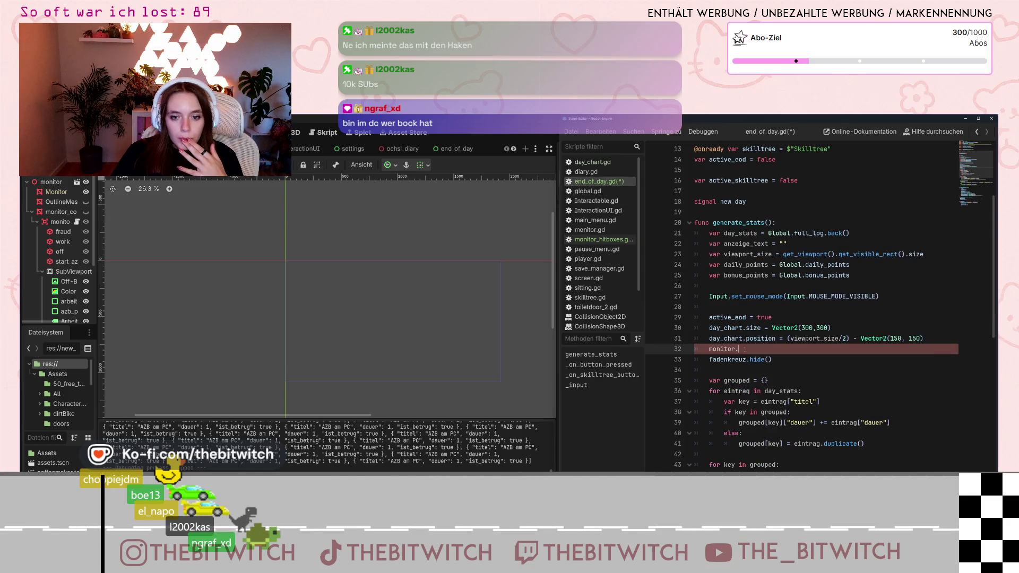
pyautogui.hotkey('ctrl', 'v')
pyautogui.press('Down')
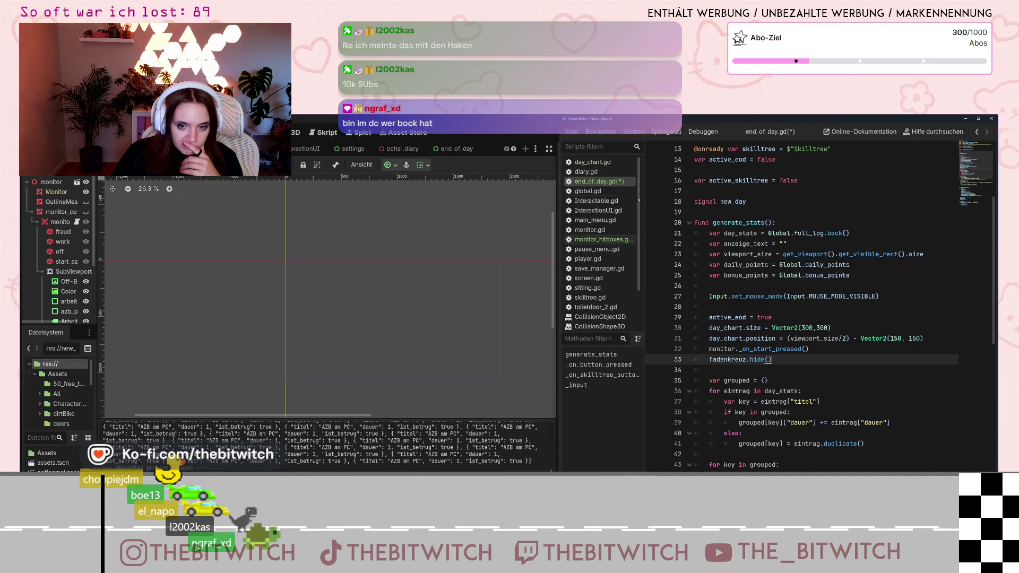
pyautogui.click(769, 326)
pyautogui.hotkey('ctrl', 's')
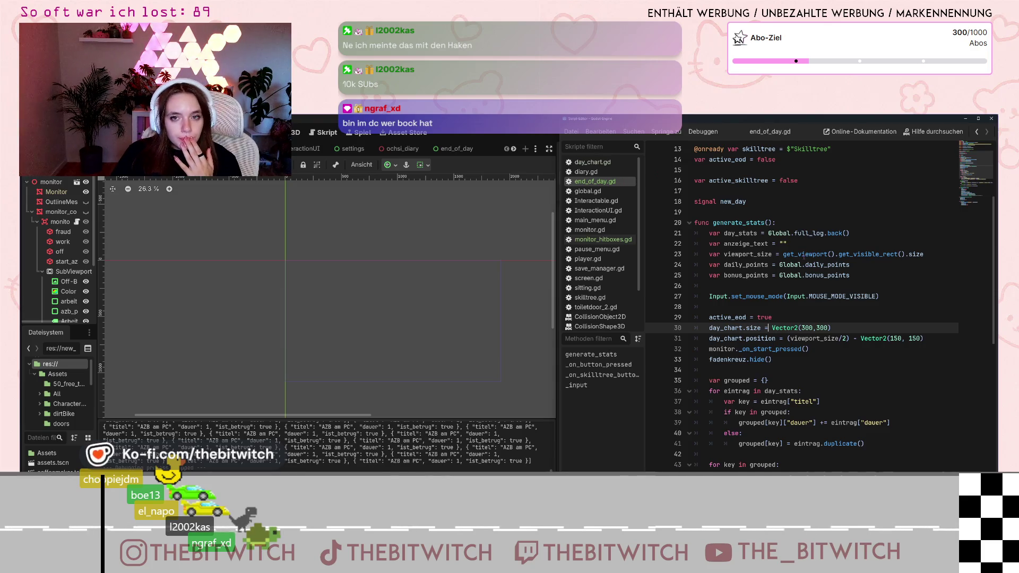
pyautogui.scroll(4, 802, 257)
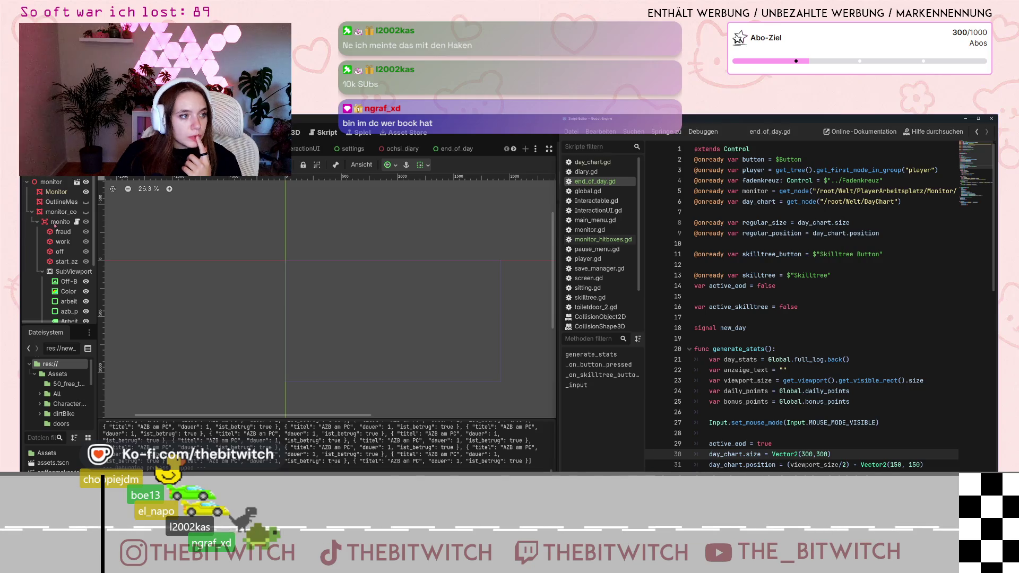
# - Save the scene and launch the game with F5
pyautogui.click(746, 307)
pyautogui.hotkey('ctrl', 's')
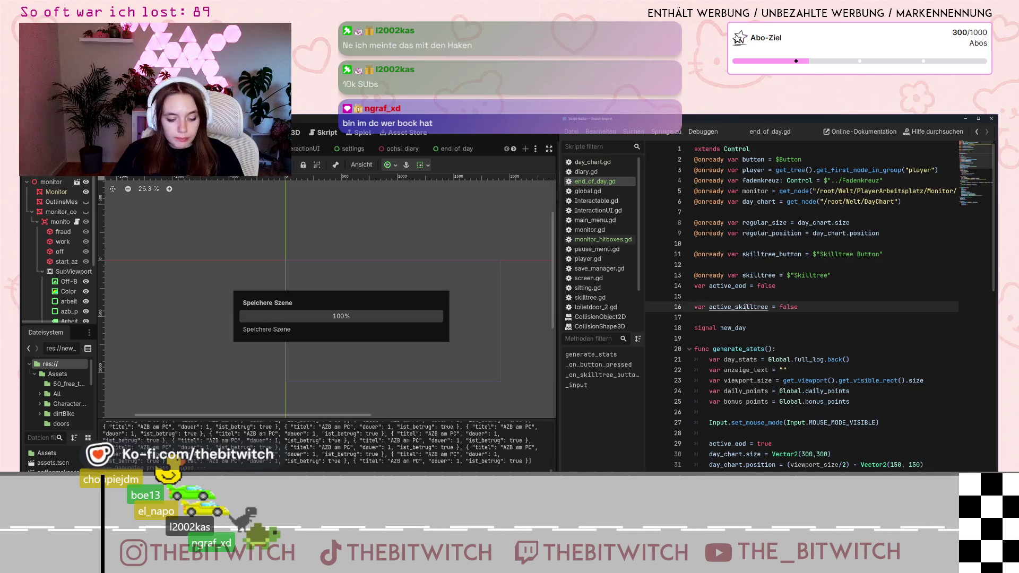
pyautogui.press('F5')
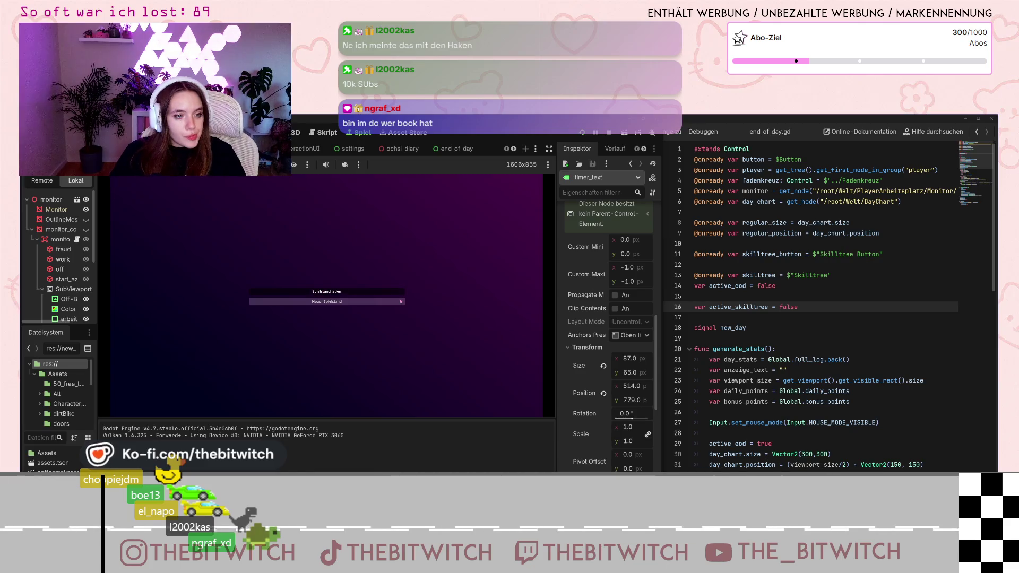
# - Start a new save game, sit at the desk, sleep, and repair the printer until the day ends
pyautogui.click(326, 301)
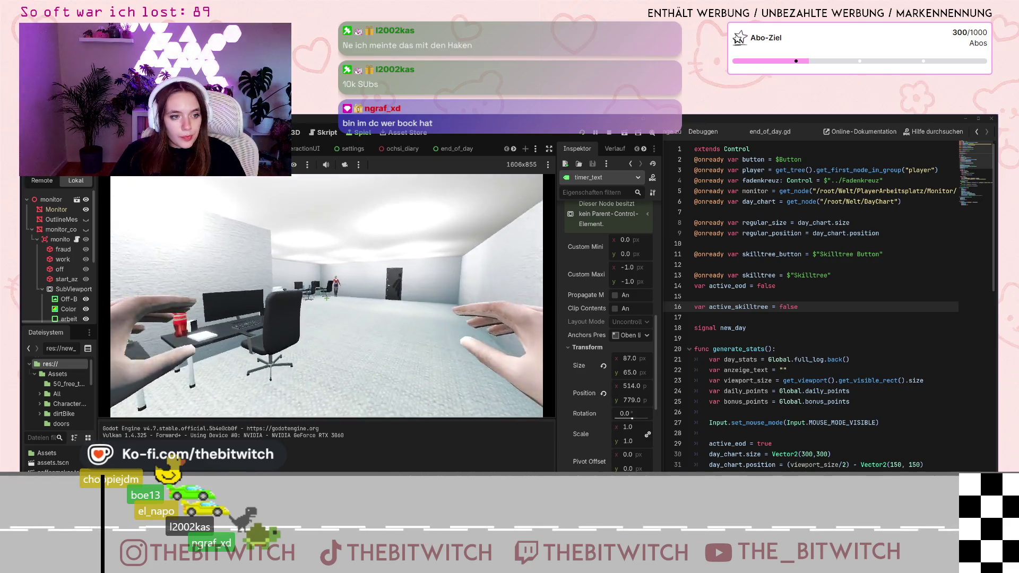
pyautogui.press('w')
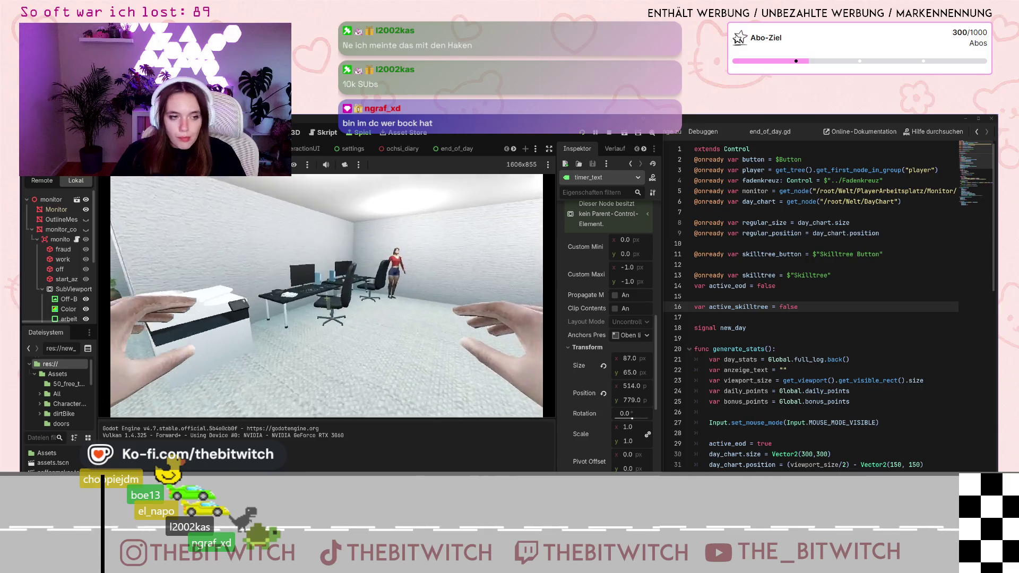
pyautogui.press('e')
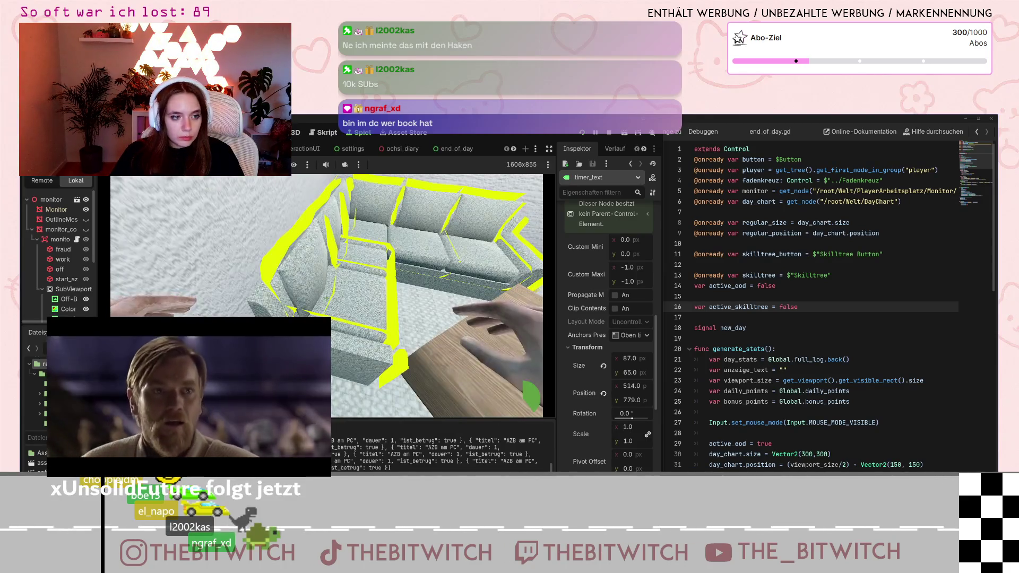
pyautogui.press('e')
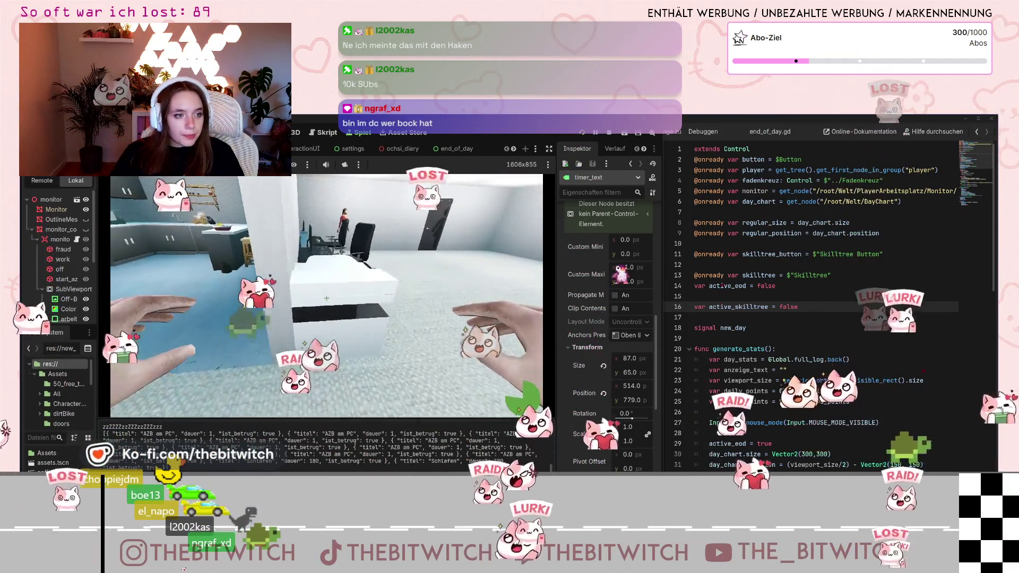
pyautogui.press('w')
pyautogui.press('e')
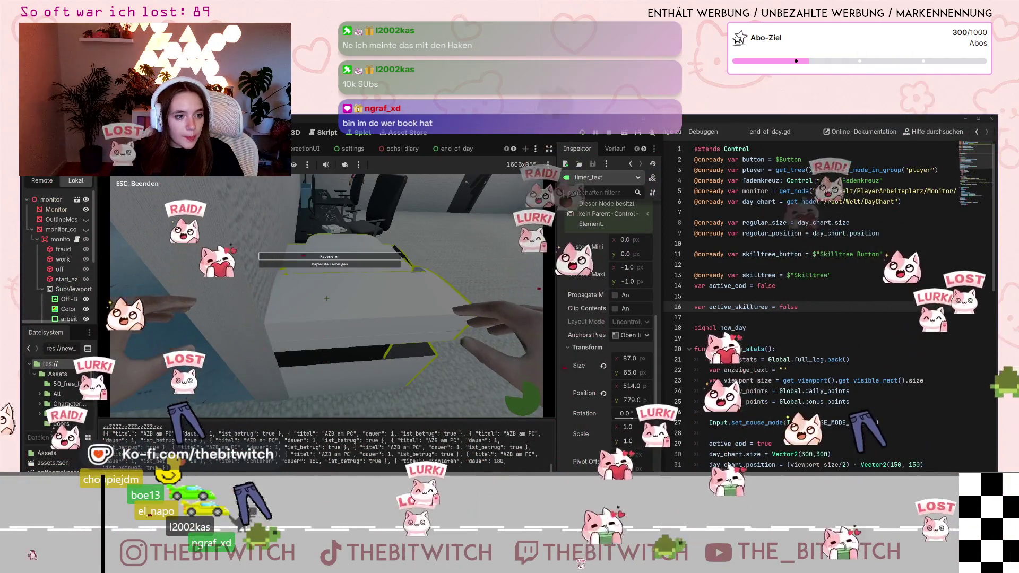
pyautogui.press('Return')
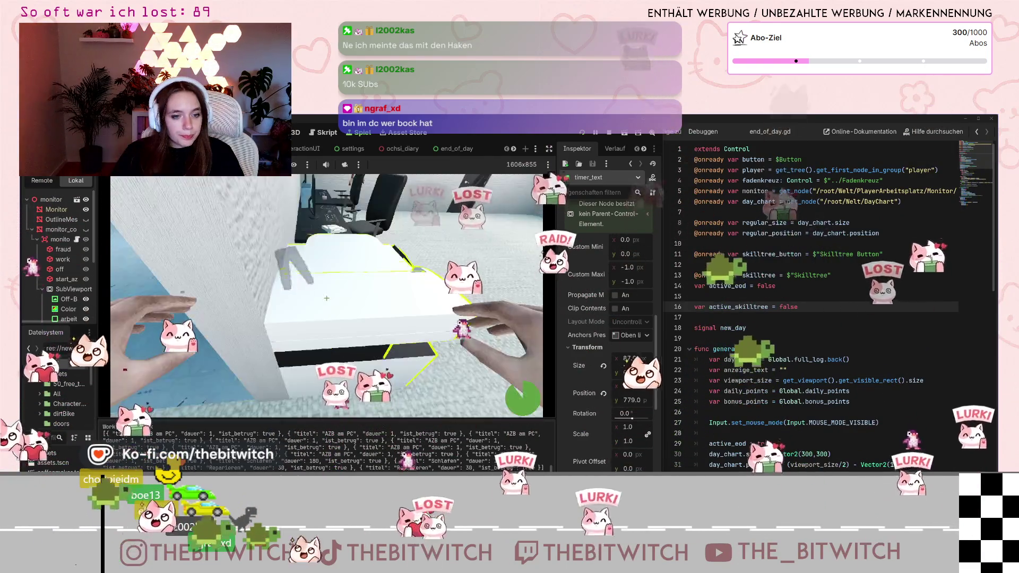
pyautogui.press('e')
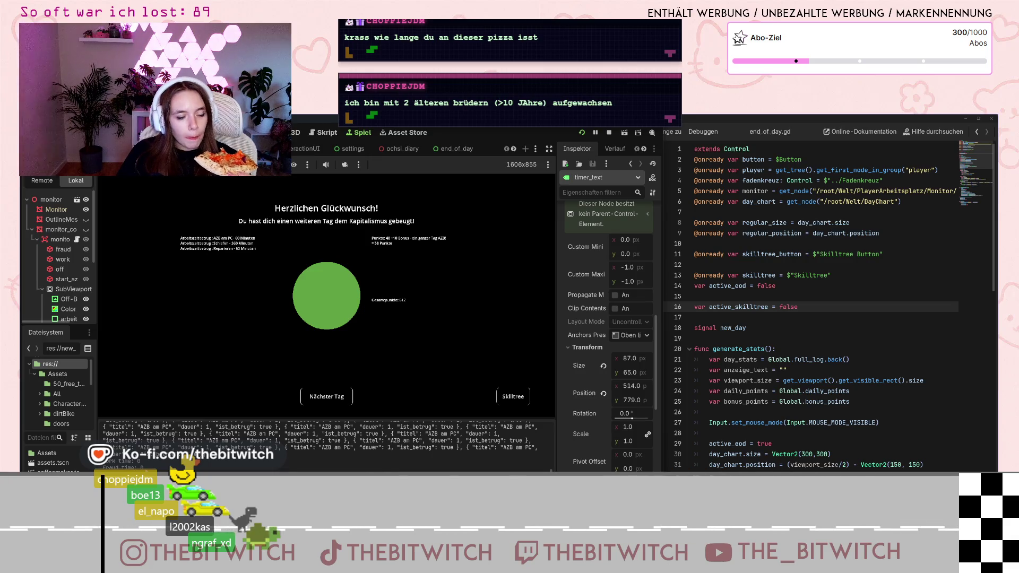
# - Dismiss the end-of-day summary with Nächster Tag and return to the editor's 3D desk view
pyautogui.scroll(-3, 880, 406)
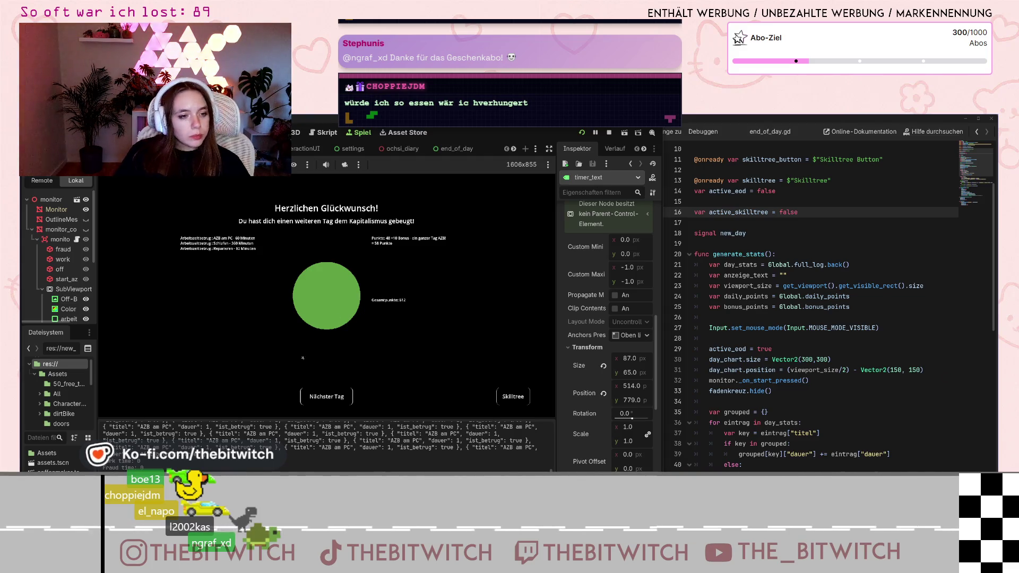
pyautogui.click(345, 397)
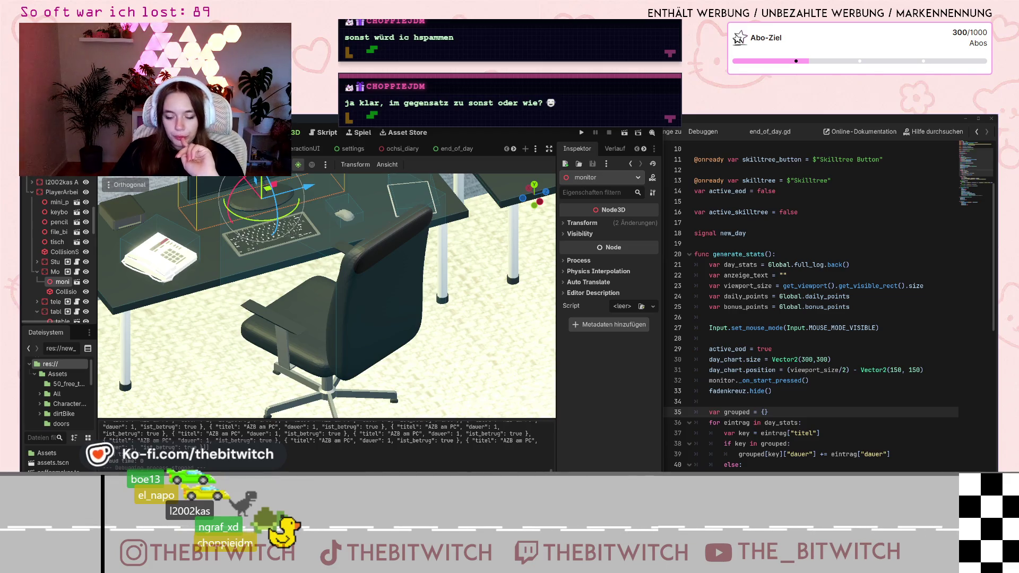
# - Zoom the 3D view out and orbit it to face the monitor's desk, then bring the script editor forward
pyautogui.scroll(-5, 250, 293)
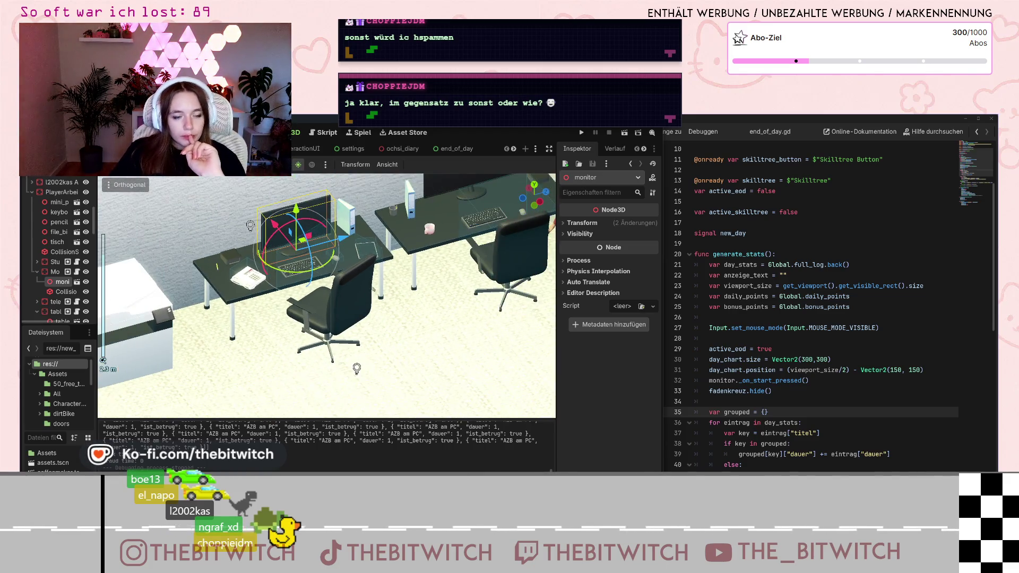
pyautogui.scroll(-3, 468, 304)
pyautogui.moveTo(467, 305); pyautogui.dragTo(372, 266)
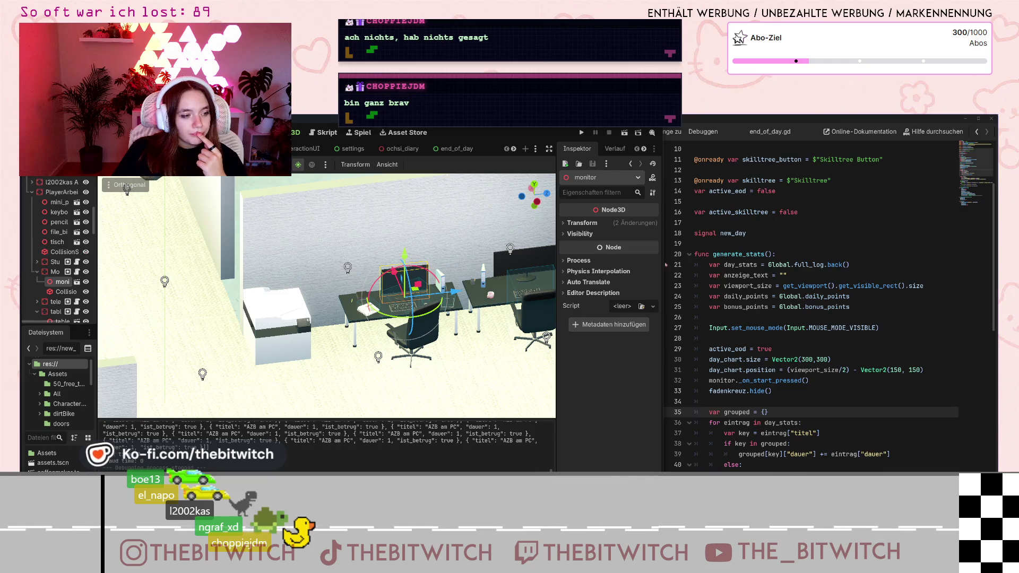
pyautogui.click(778, 221)
# - Look through global.gd in the script editor, then switch to sitting.gd
pyautogui.moveTo(737, 188)
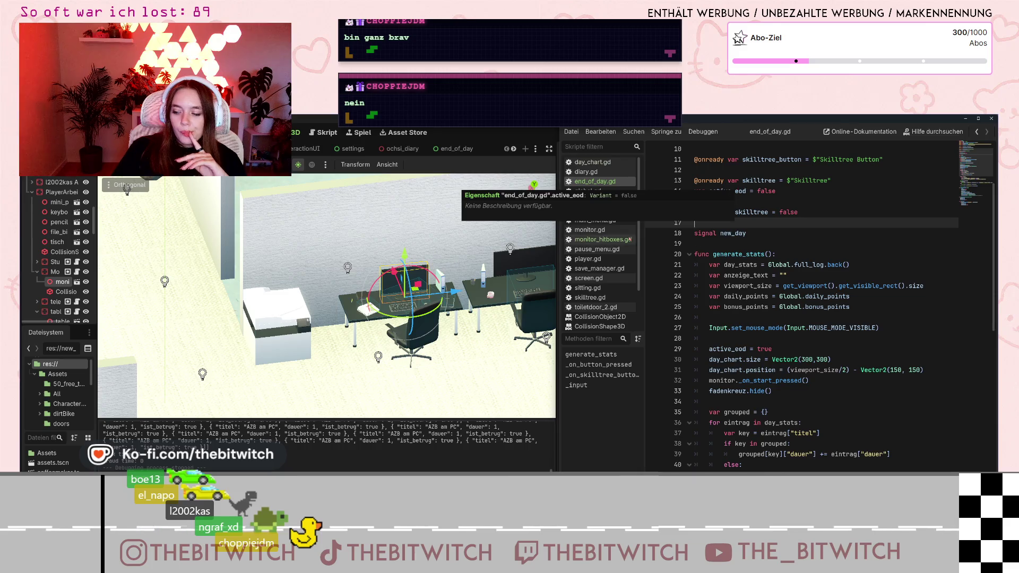
pyautogui.click(604, 192)
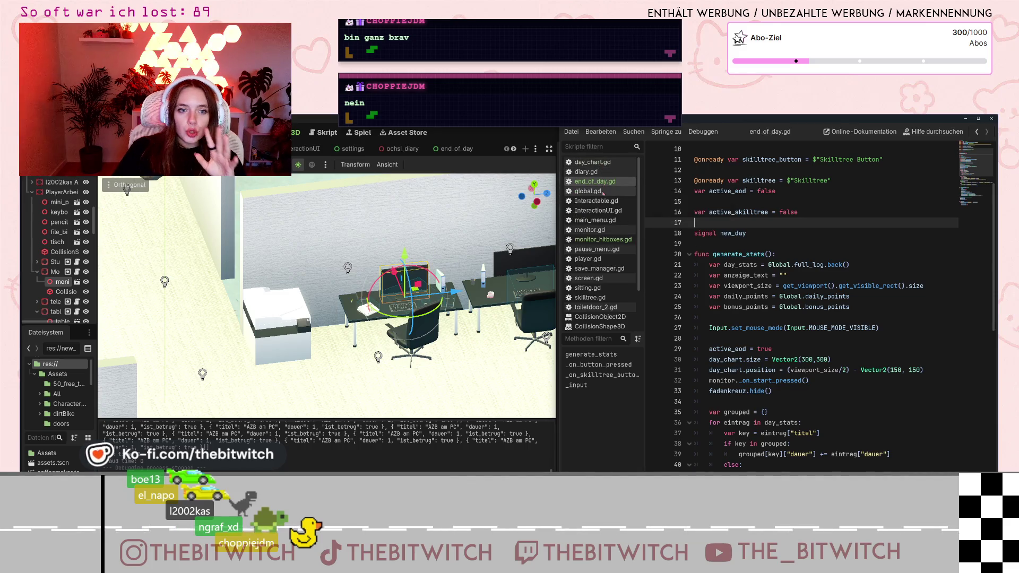
pyautogui.scroll(10, 771, 274)
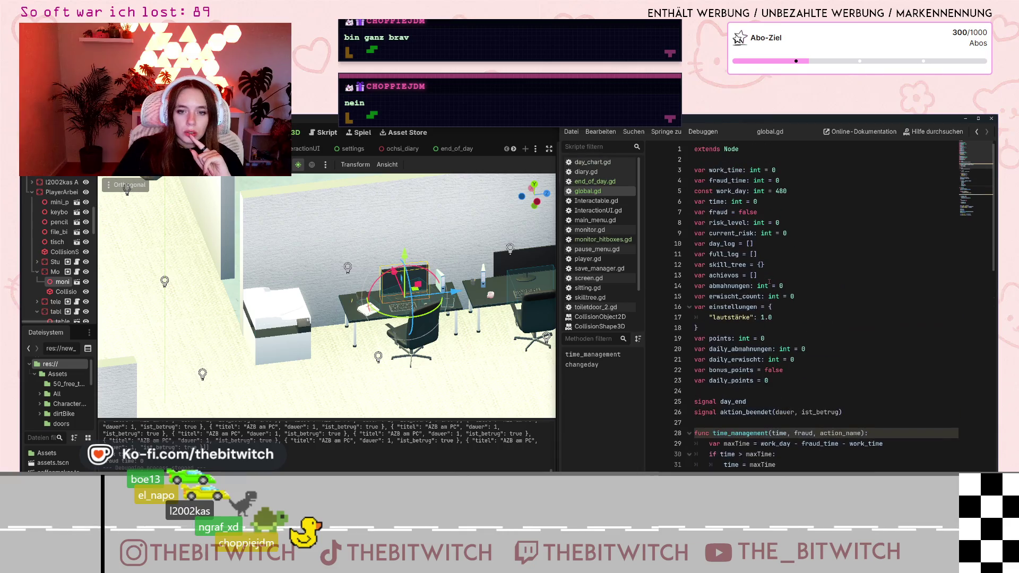
pyautogui.scroll(-3, 608, 246)
pyautogui.scroll(-1, 608, 246)
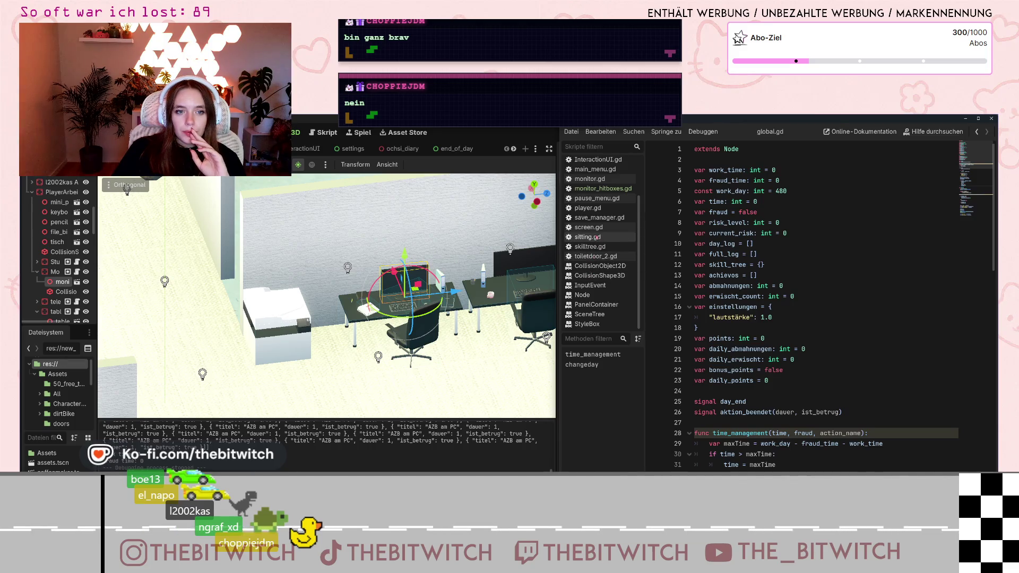
pyautogui.click(593, 237)
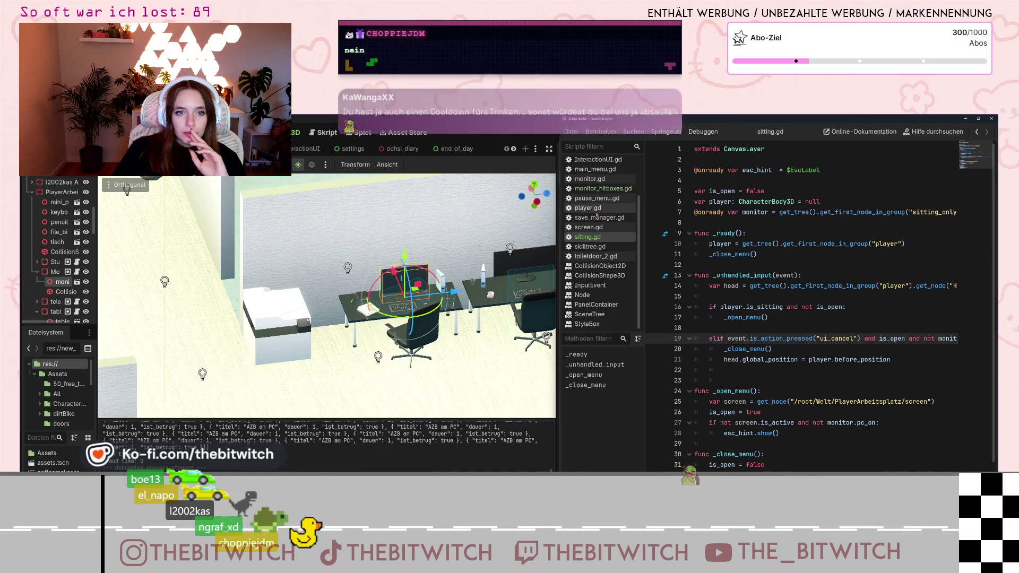
pyautogui.click(595, 210)
pyautogui.scroll(5, 818, 287)
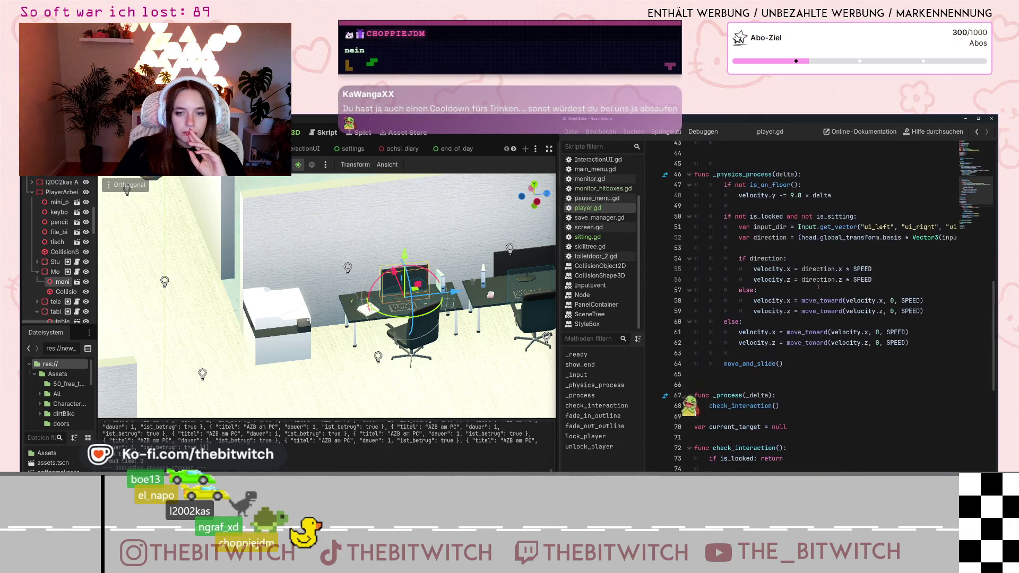
pyautogui.scroll(-8, 820, 288)
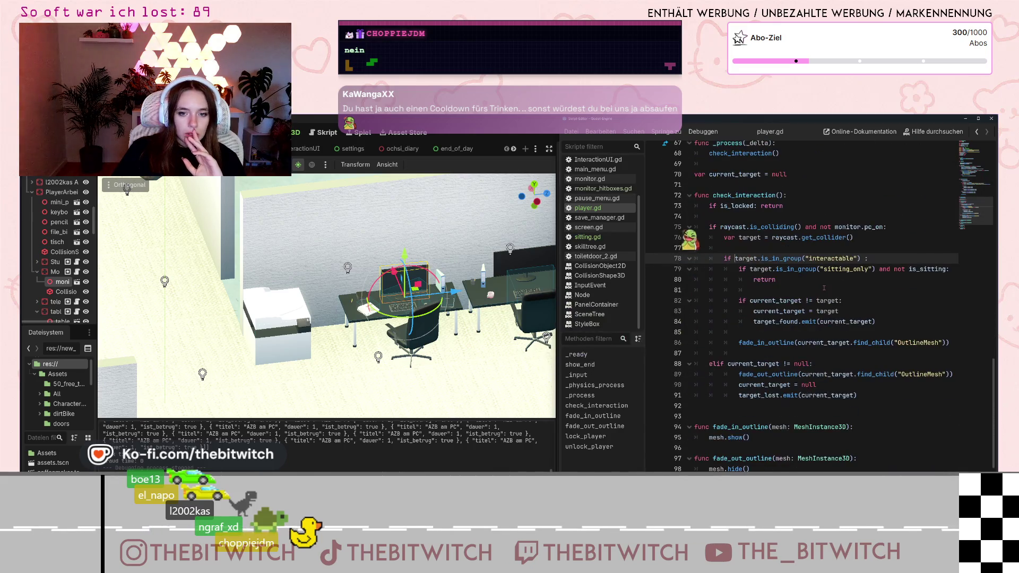
pyautogui.scroll(12, 820, 290)
pyautogui.scroll(2, 812, 292)
pyautogui.scroll(6, 812, 293)
pyautogui.scroll(-10, 808, 311)
pyautogui.scroll(-11, 808, 310)
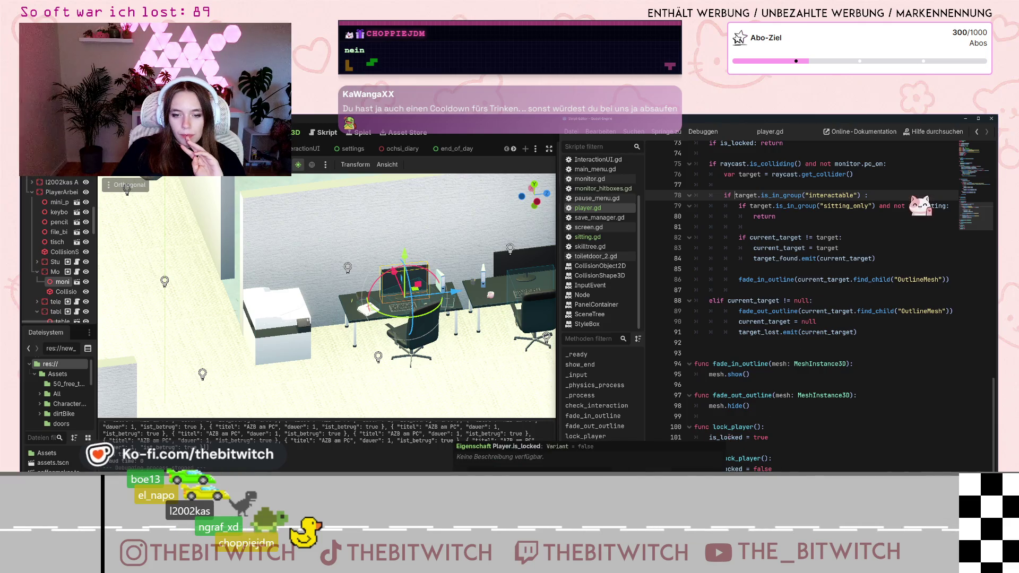
pyautogui.scroll(9, 810, 351)
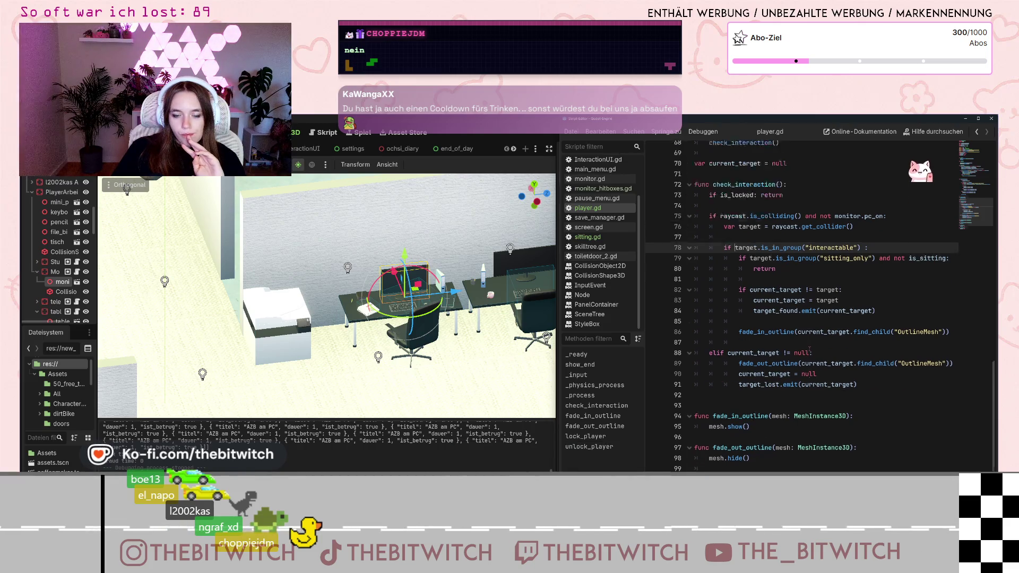
pyautogui.scroll(15, 810, 349)
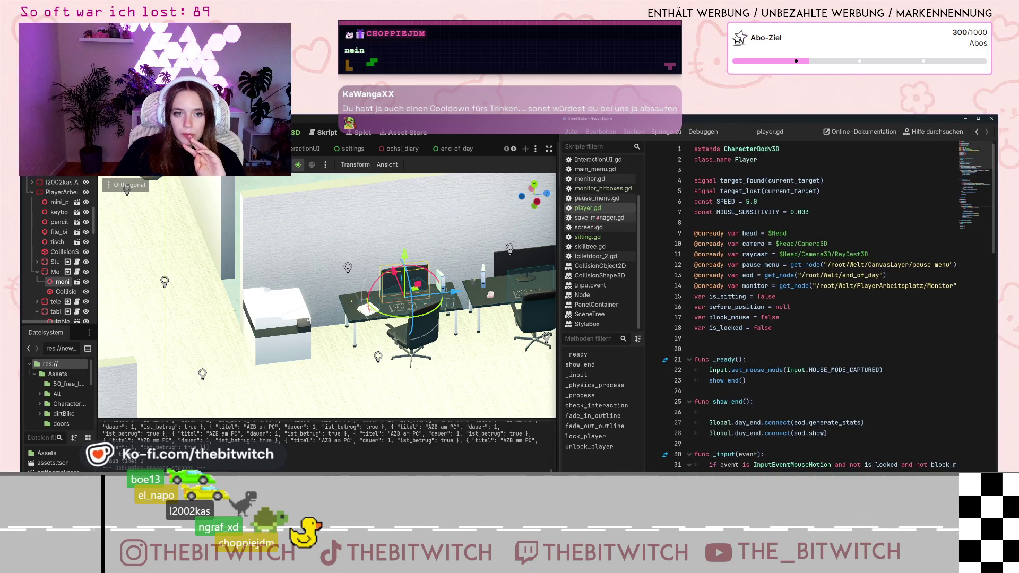
pyautogui.scroll(-5, 874, 304)
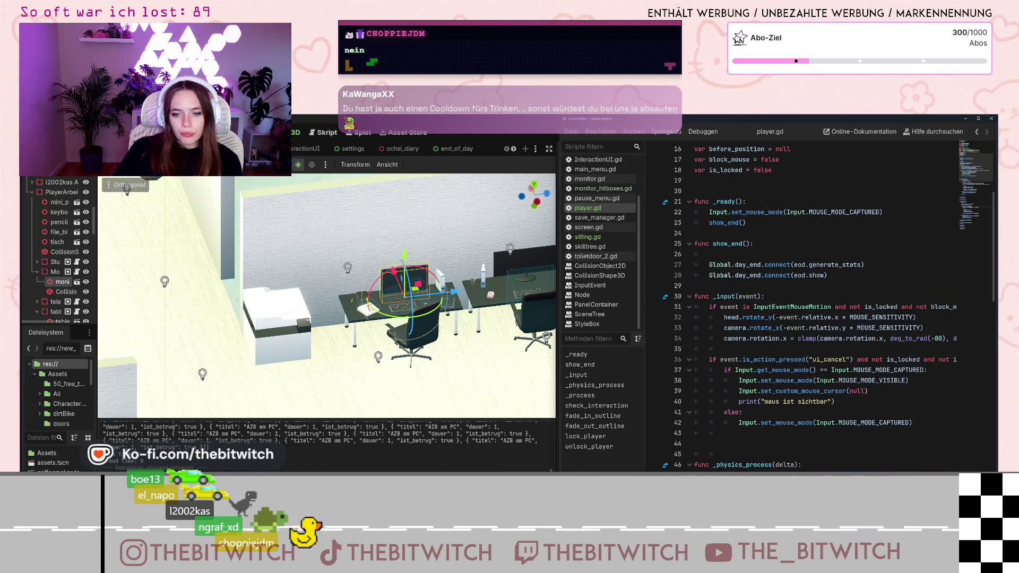
pyautogui.moveTo(887, 325)
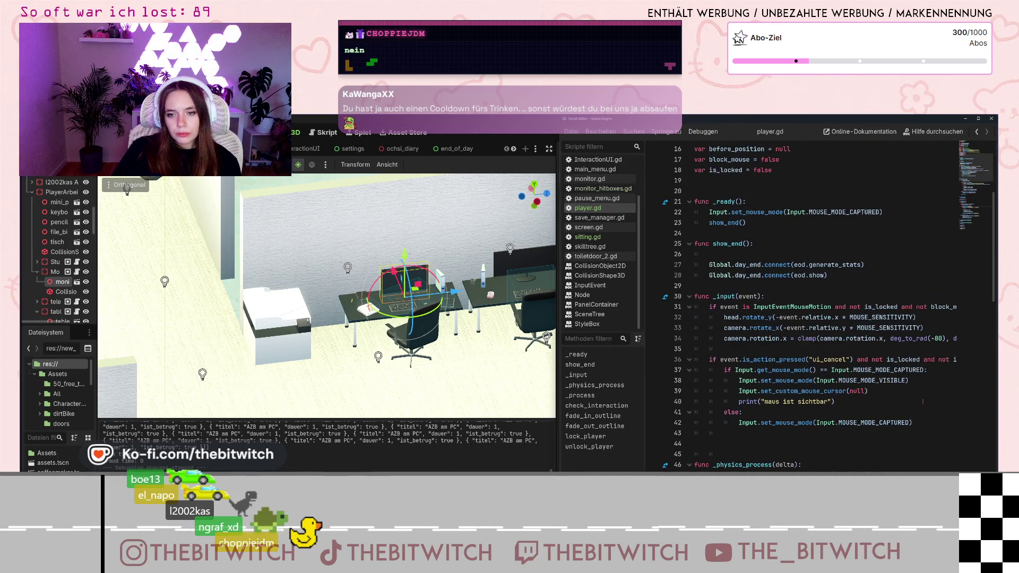
pyautogui.scroll(-5, 910, 394)
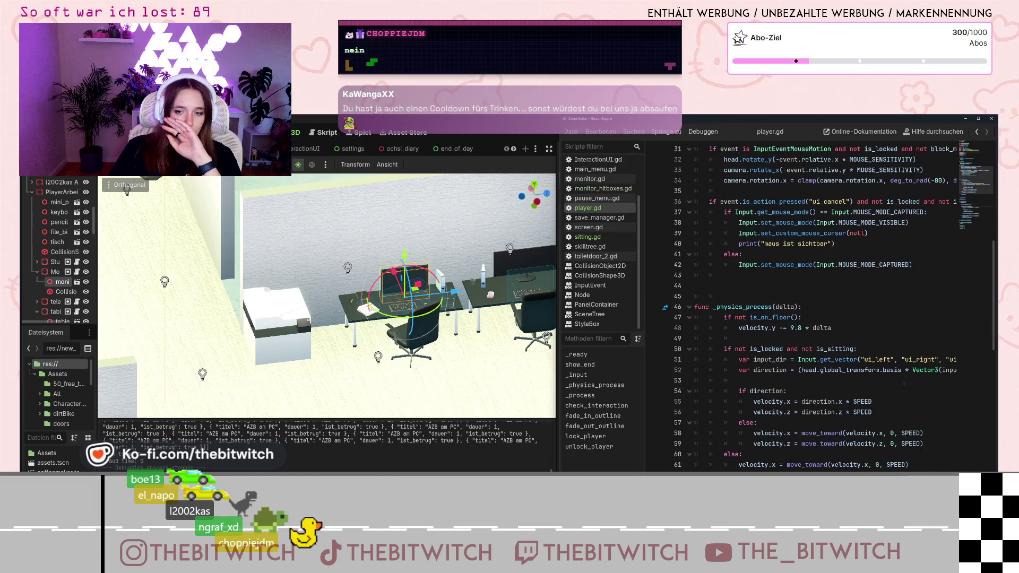
pyautogui.scroll(-1, 904, 385)
pyautogui.click(750, 317)
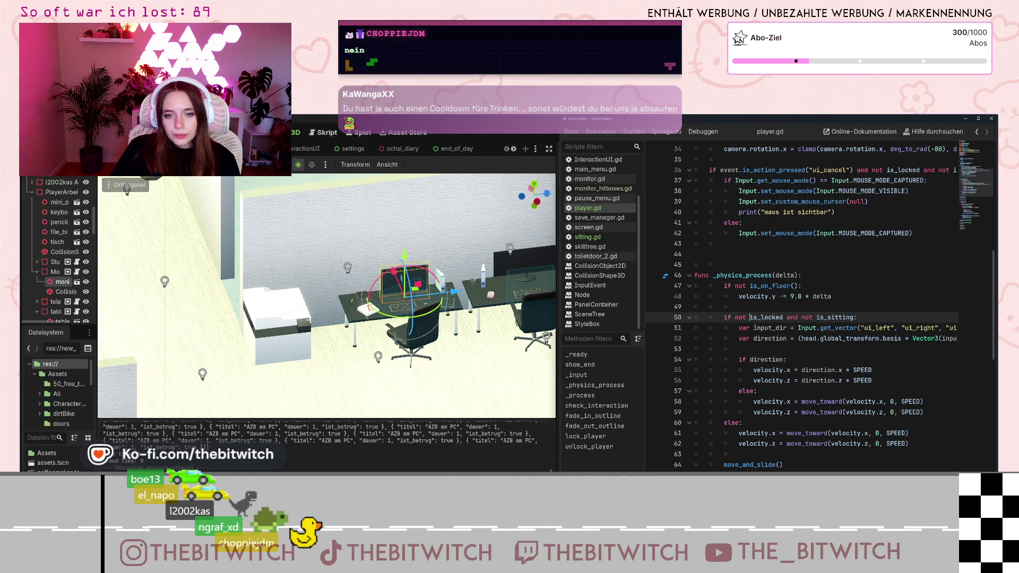
pyautogui.scroll(-2, 787, 351)
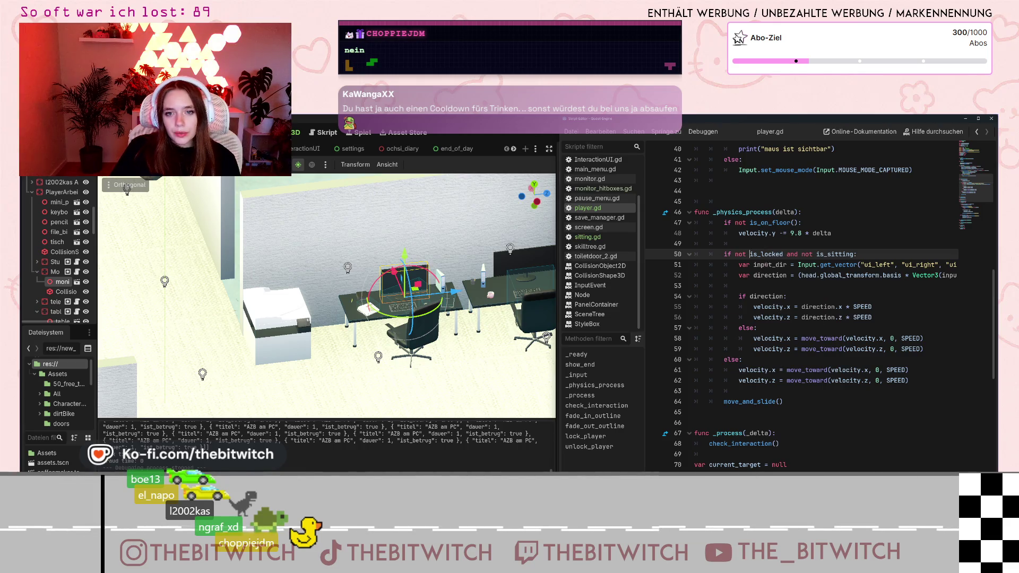
pyautogui.scroll(-8, 802, 317)
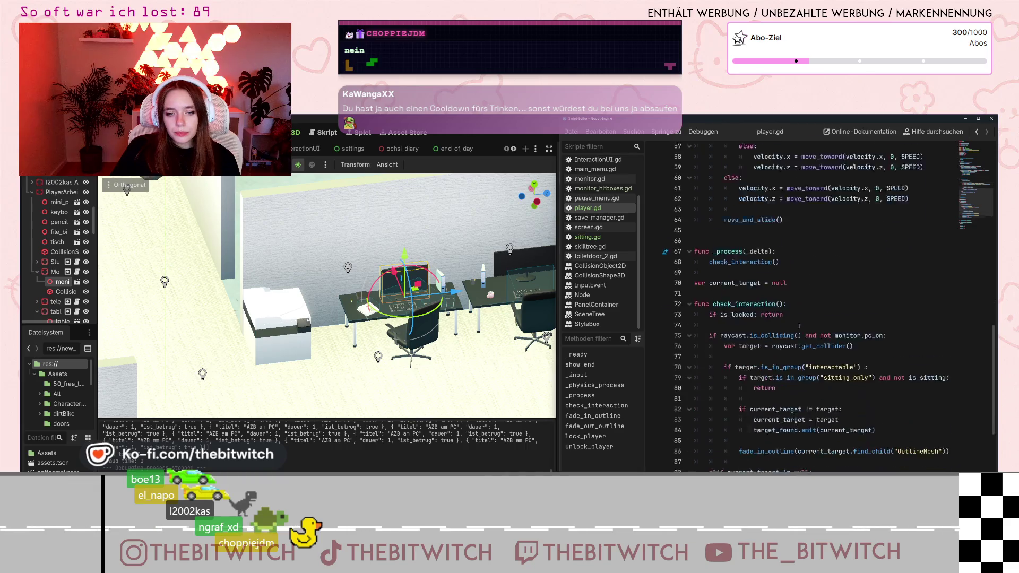
pyautogui.scroll(-3, 801, 328)
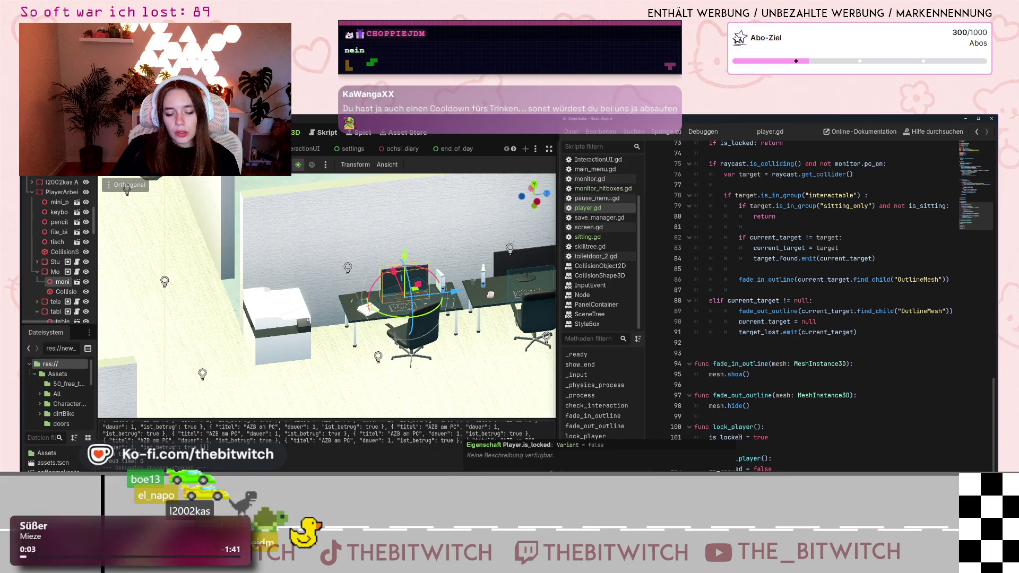
pyautogui.click(715, 460)
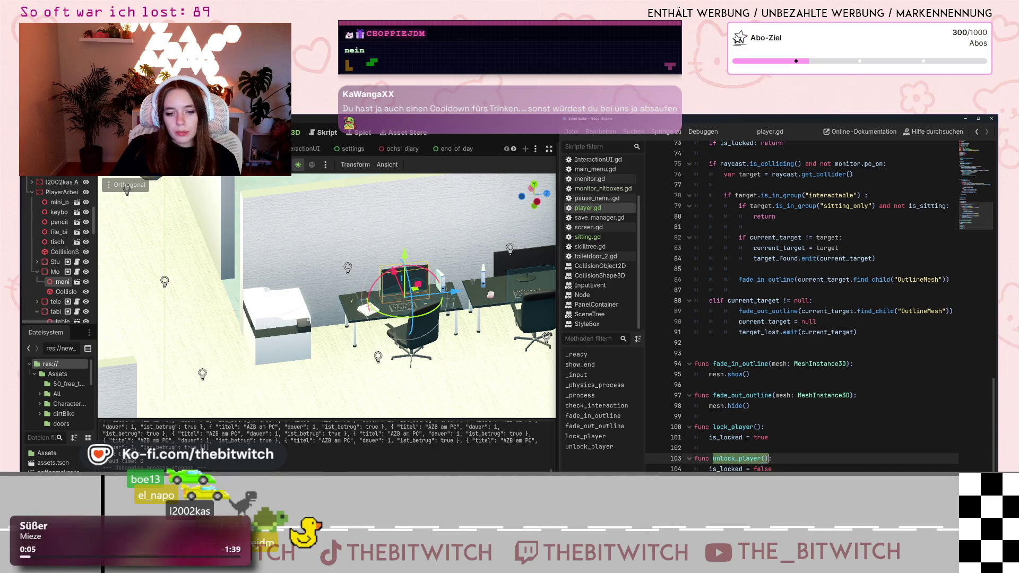
# - Move up to the is_locked = true line and scroll through the script
pyautogui.press('Up')
pyautogui.press('Up')
pyautogui.scroll(3, 583, 221)
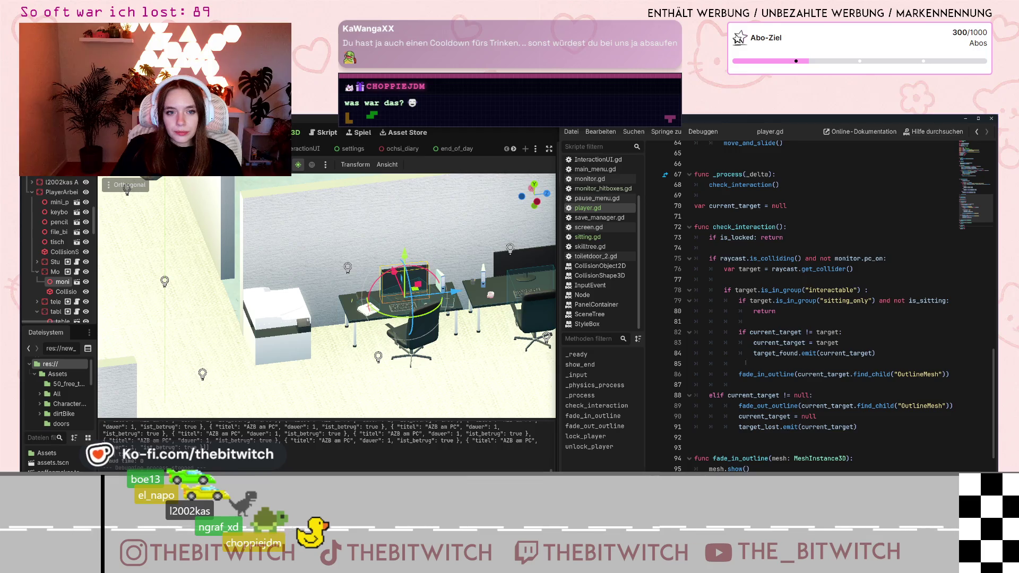
pyautogui.scroll(-3, 742, 395)
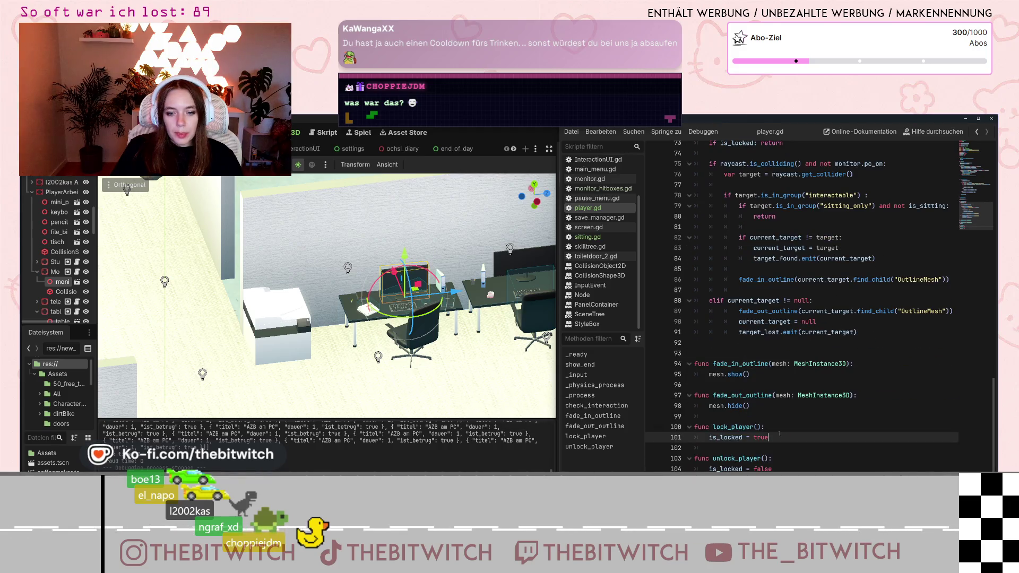
pyautogui.scroll(3, 578, 275)
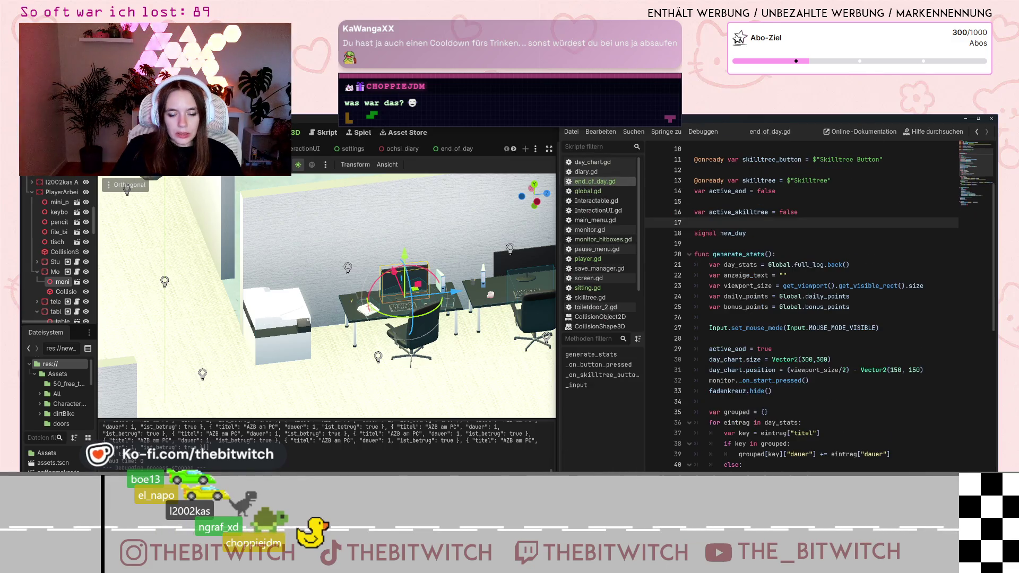
# - Add player.unlock_player() on a new line after fadenkreuz.hide() and save to launch the game
pyautogui.scroll(3, 804, 368)
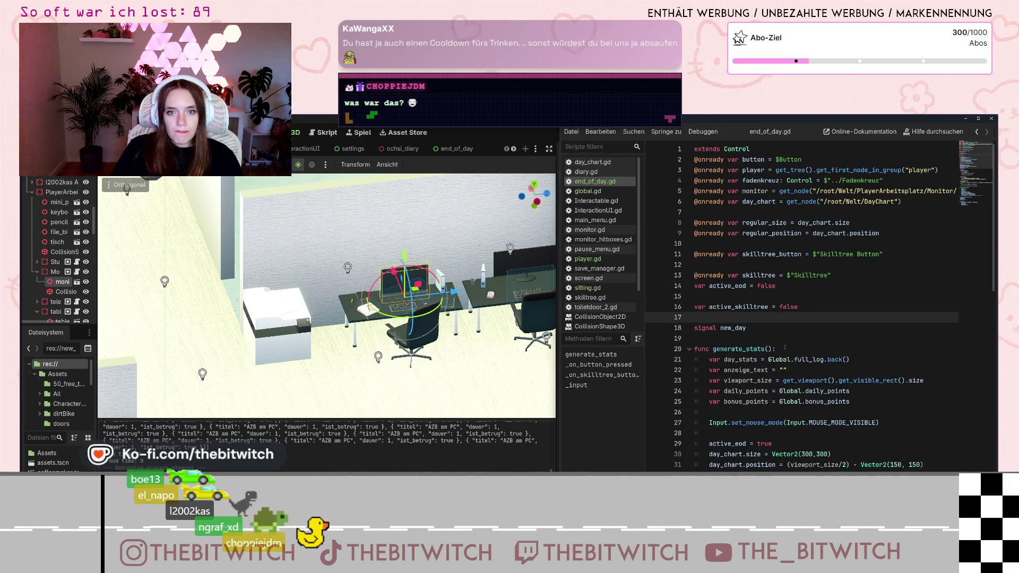
pyautogui.scroll(-12, 784, 347)
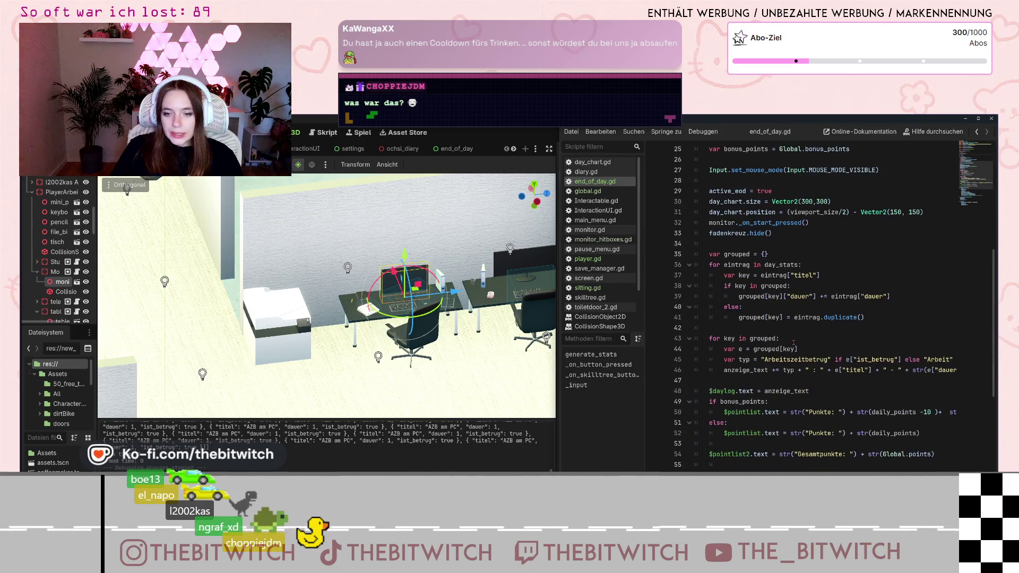
pyautogui.scroll(8, 793, 342)
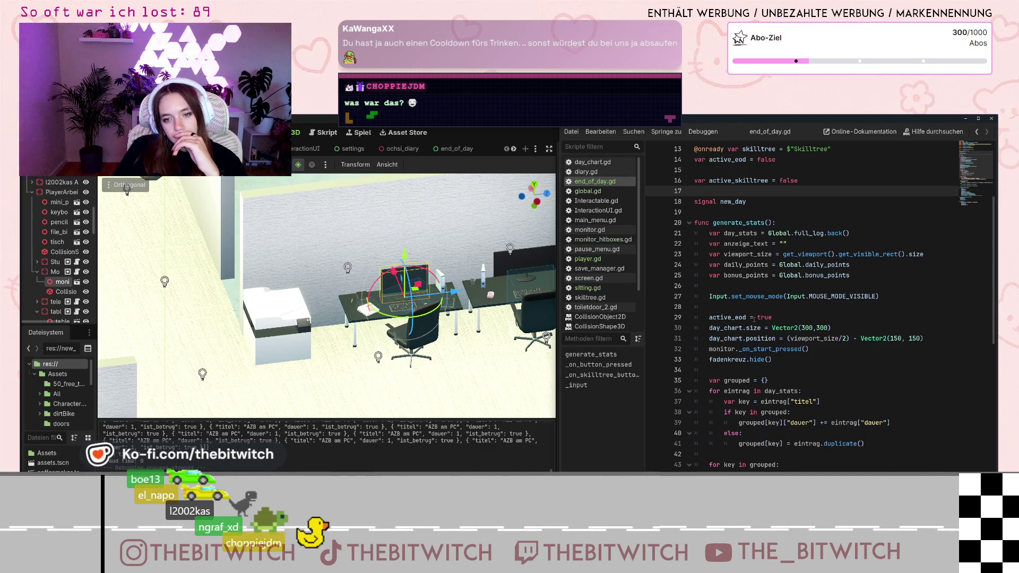
pyautogui.scroll(-4, 788, 366)
pyautogui.scroll(4, 787, 367)
pyautogui.click(787, 361)
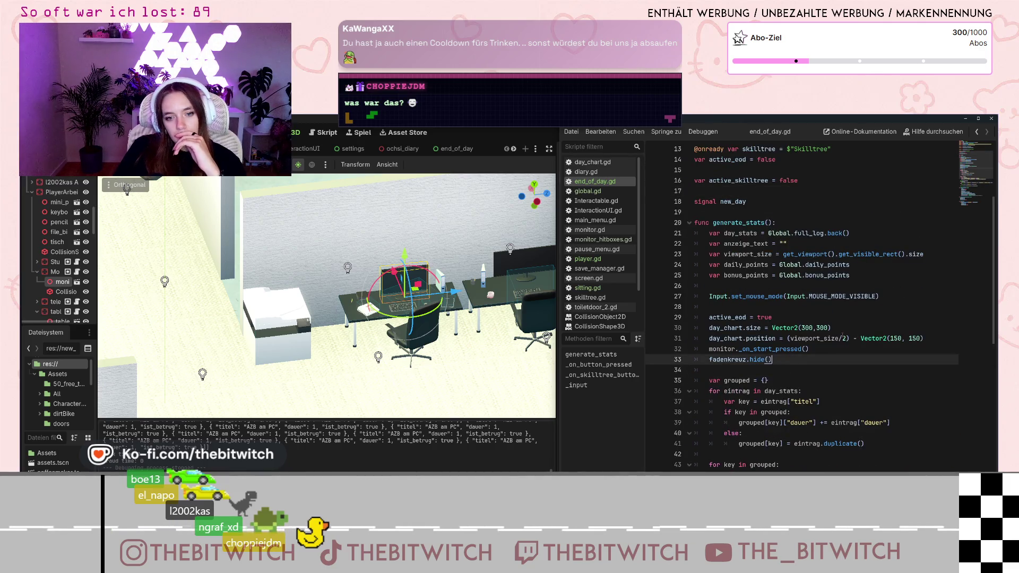
pyautogui.press('Return')
pyautogui.write('player')
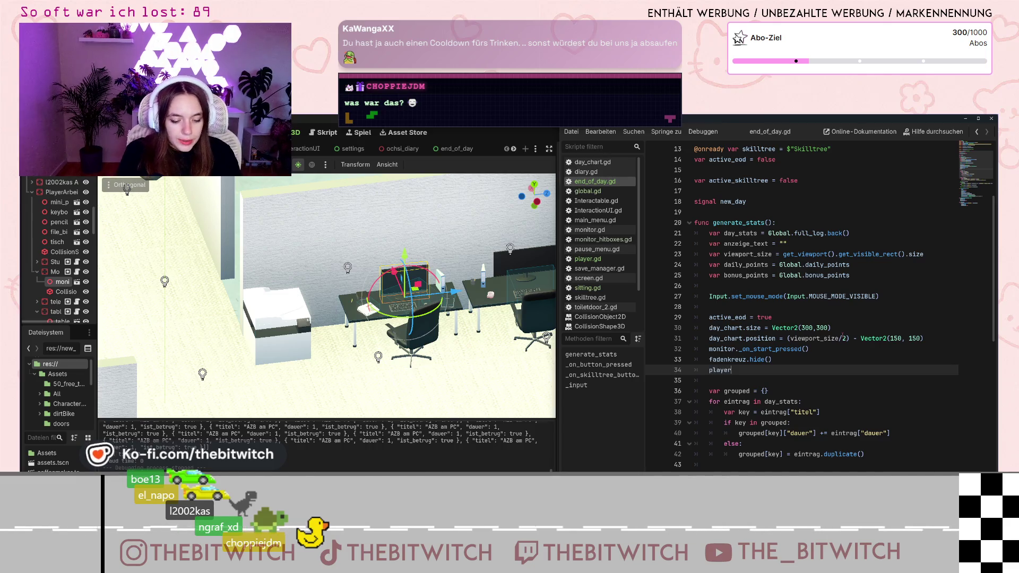
pyautogui.write('.unlock_player')
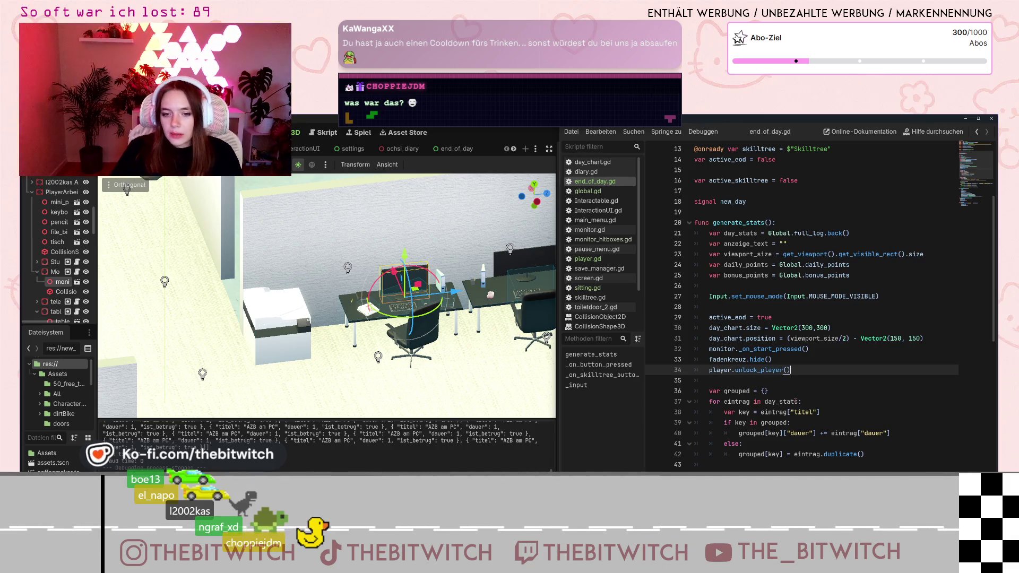
pyautogui.write('()')
pyautogui.click(797, 378)
pyautogui.hotkey('ctrl', 's')
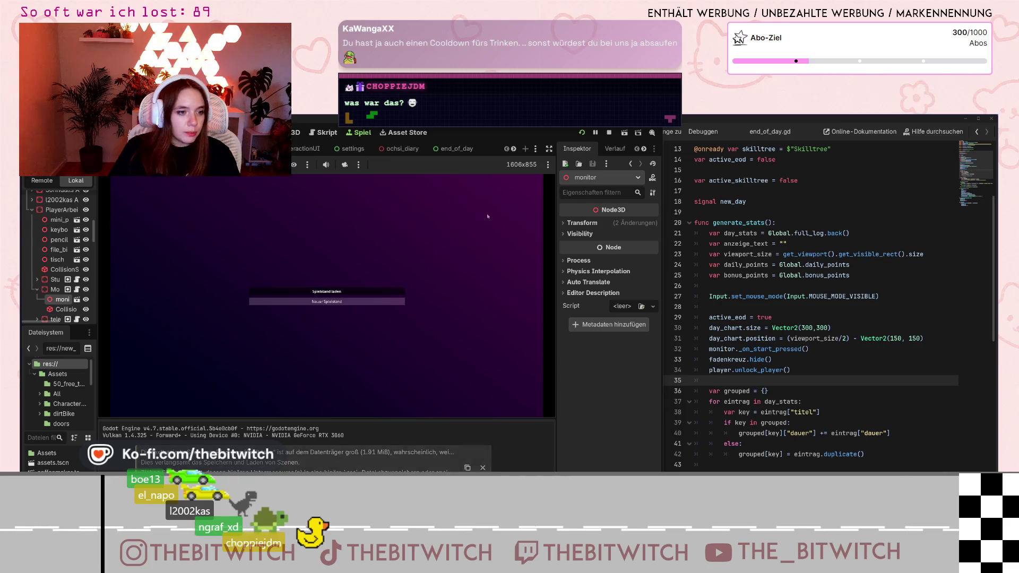
# - Load the office, sleep, repair the printer and turn on the PC, then advance past the summary to the next day
pyautogui.click(390, 291)
pyautogui.press('w')
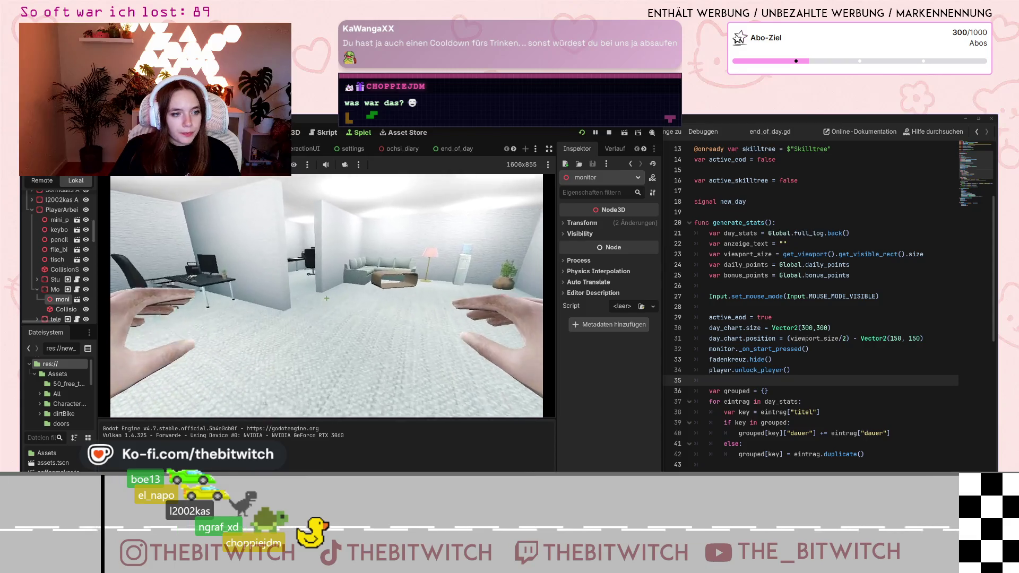
pyautogui.press('e')
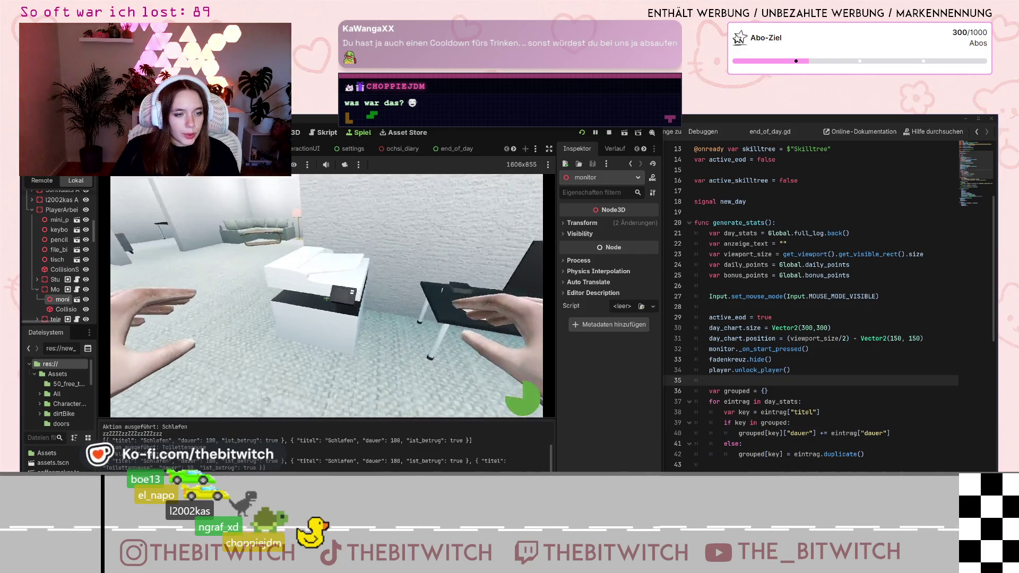
pyautogui.press('e')
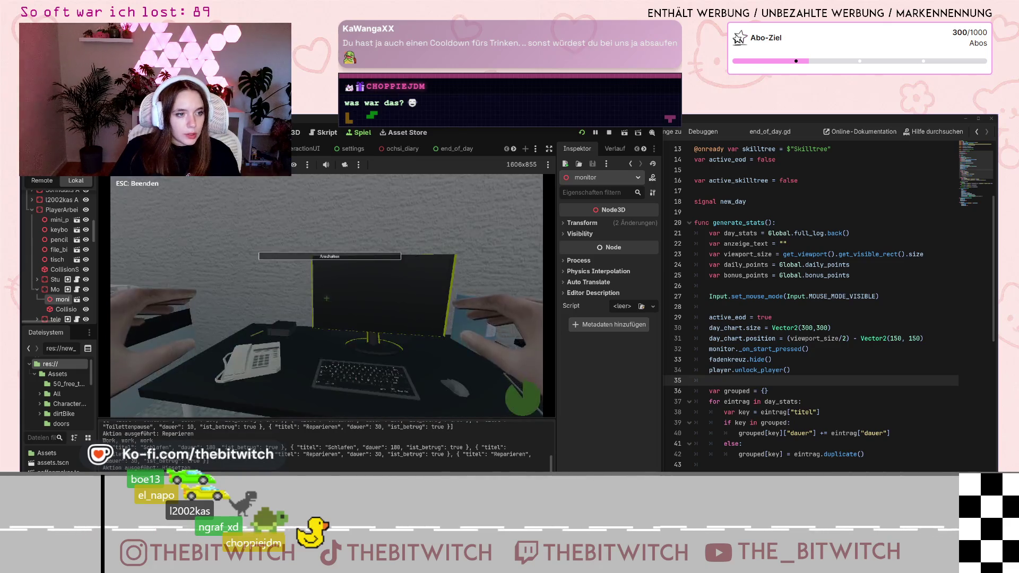
pyautogui.press('e')
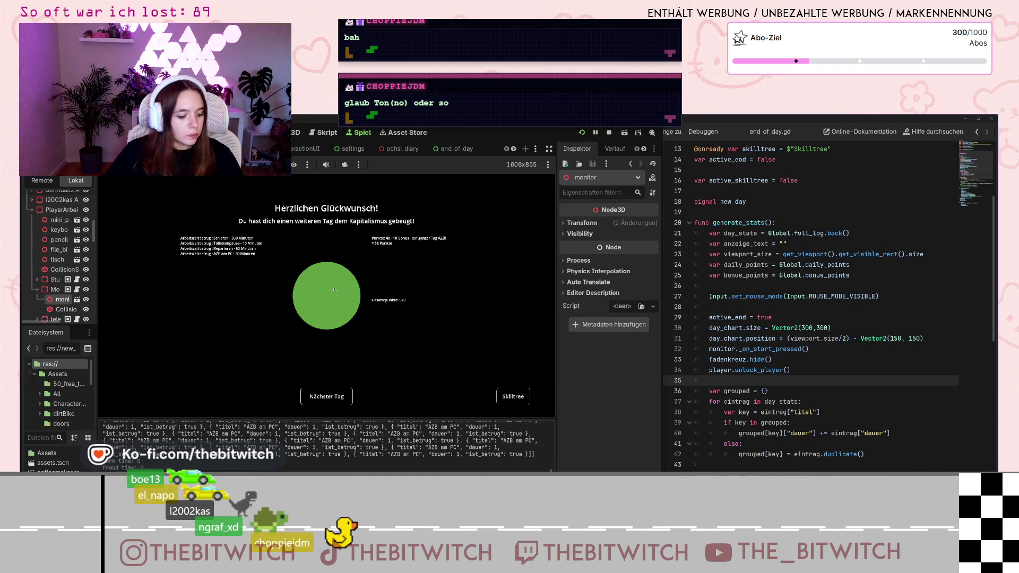
pyautogui.click(326, 396)
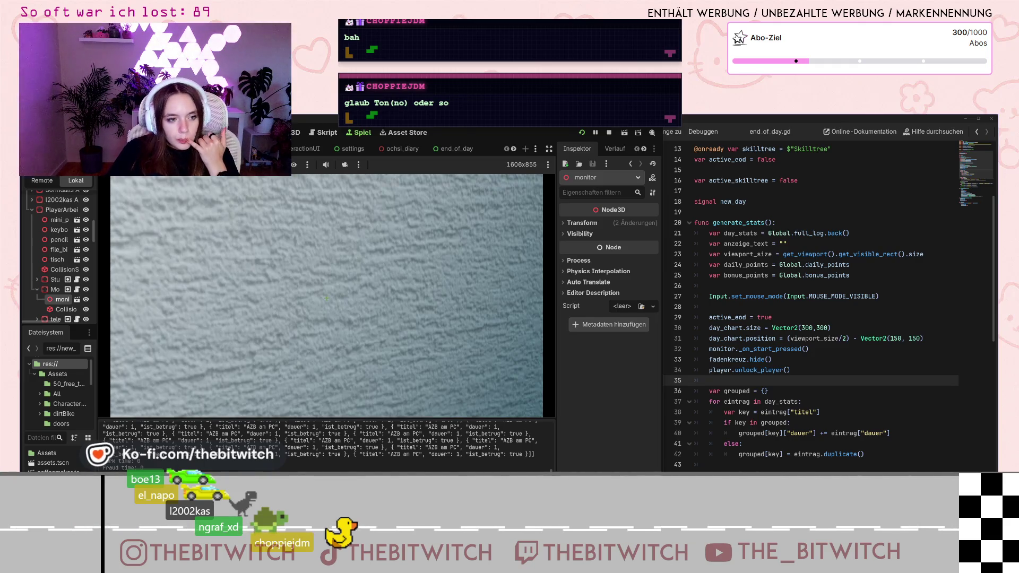
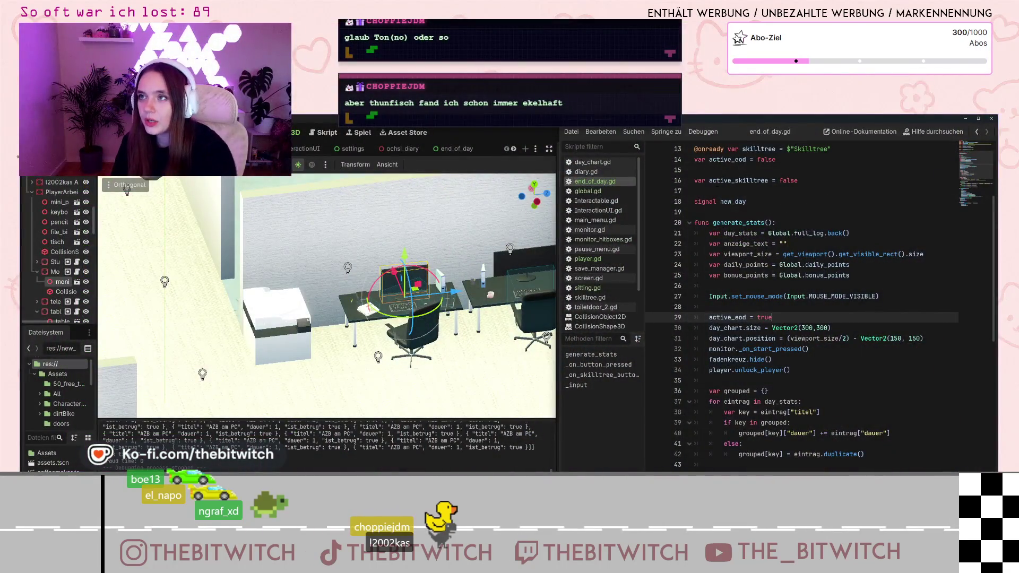
# - Complete line 29 of end_of_day.gd as 'active_eod = true', review generate_stats, then switch to player.gd
pyautogui.click(803, 370)
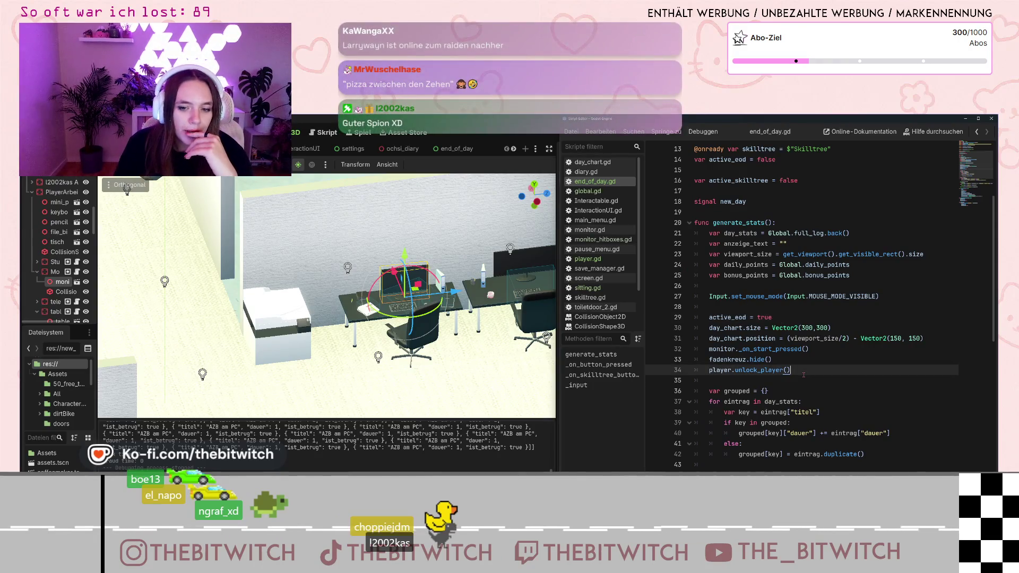
pyautogui.scroll(-4, 803, 371)
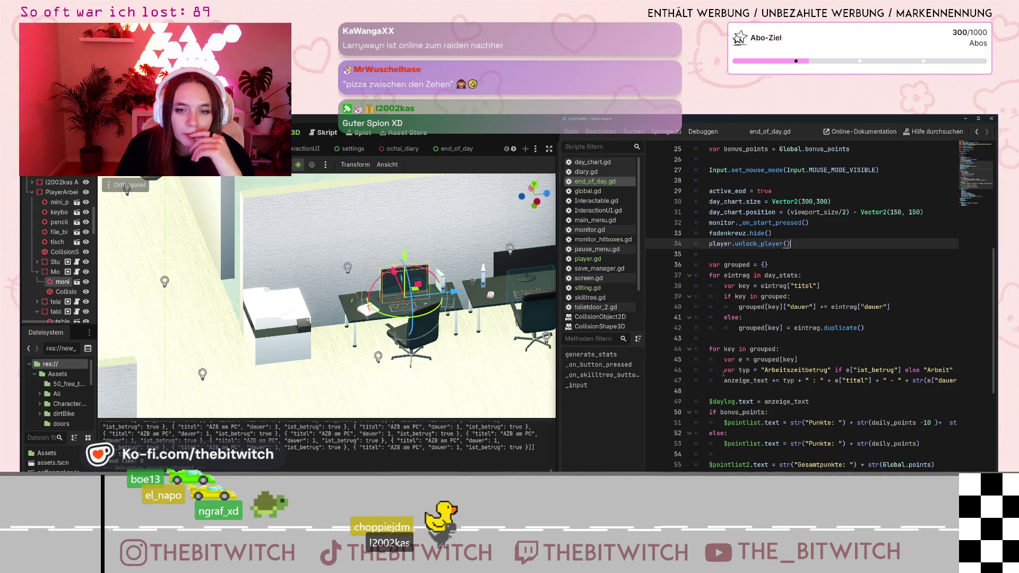
pyautogui.scroll(-3, 724, 374)
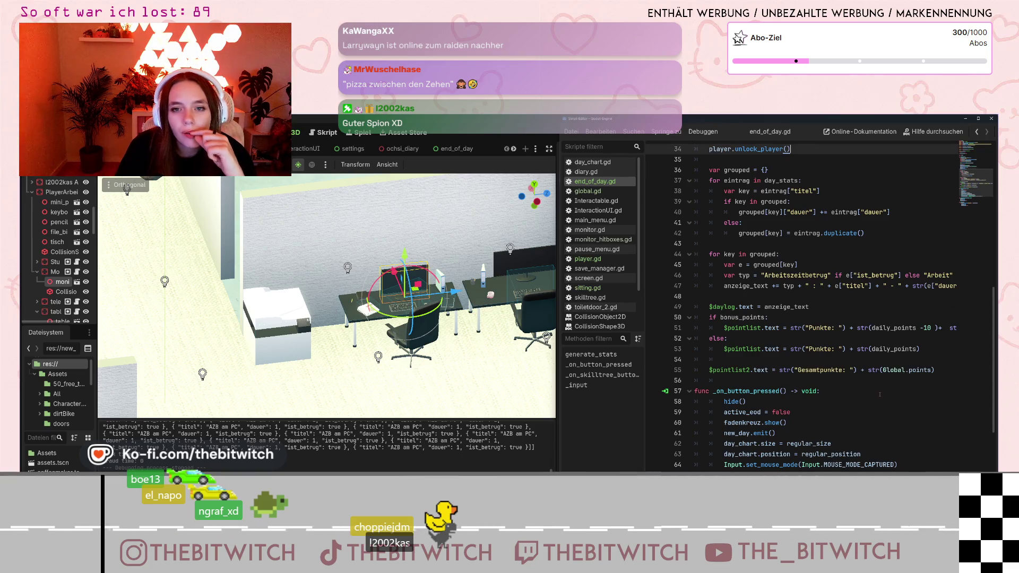
pyautogui.scroll(4, 879, 395)
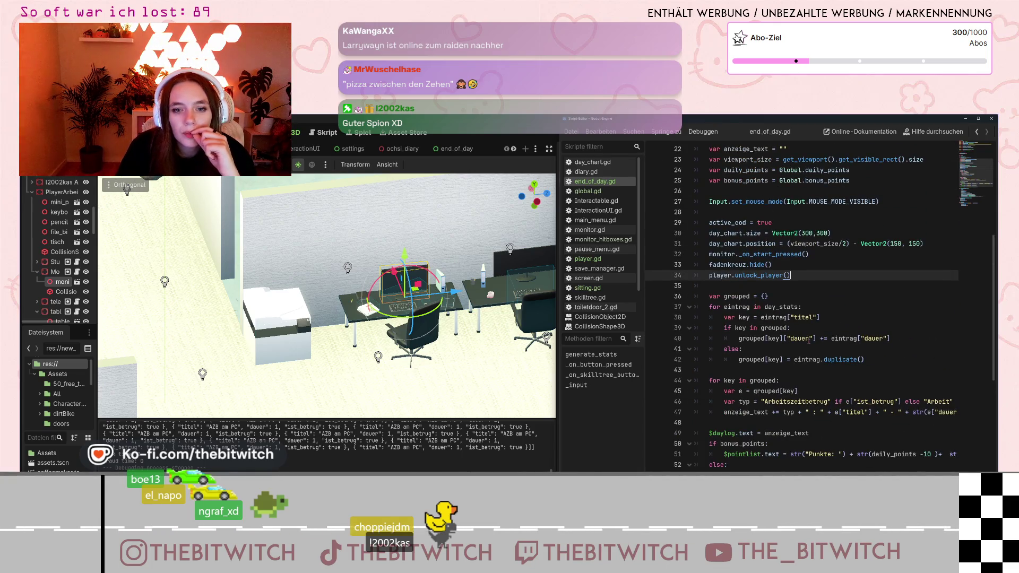
pyautogui.scroll(3, 808, 342)
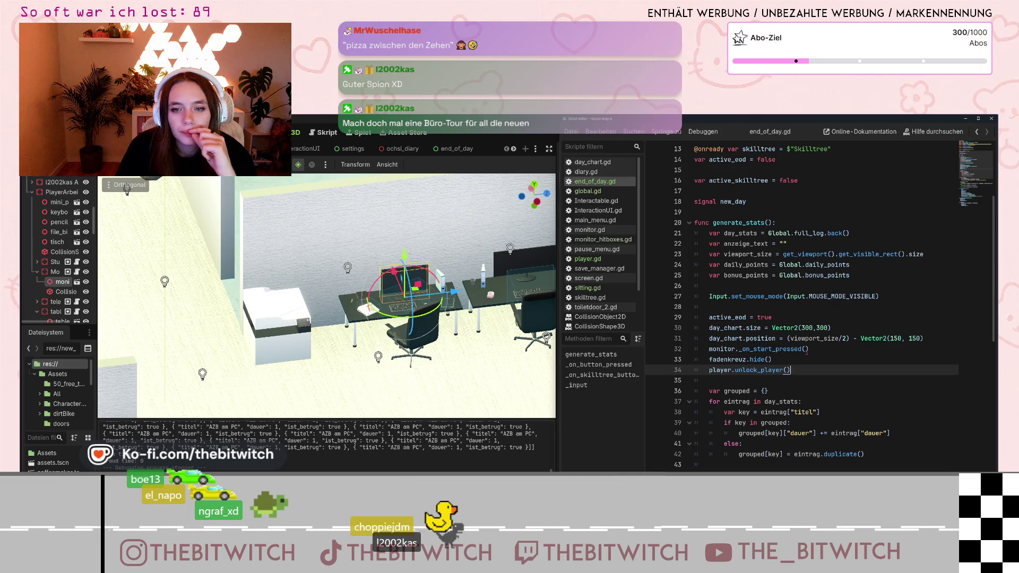
pyautogui.click(589, 259)
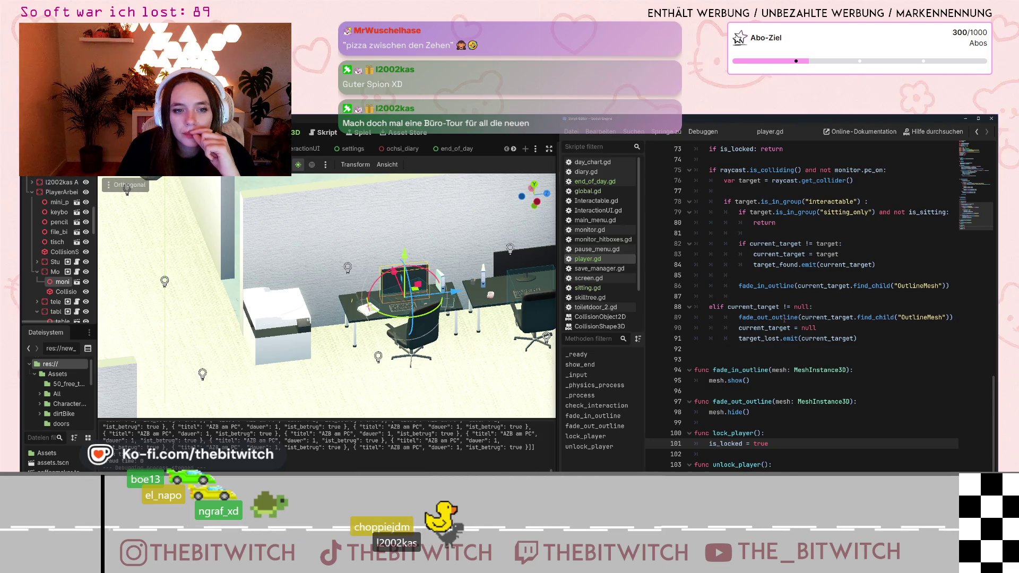
# - Review player.gd's _physics_process code and run the project with F5
pyautogui.scroll(3, 813, 328)
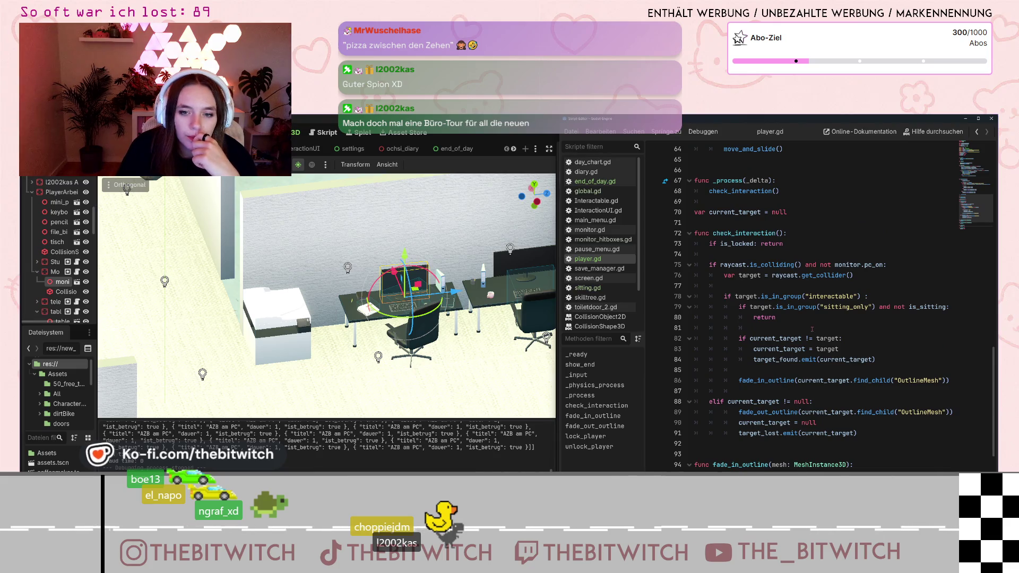
pyautogui.scroll(3, 812, 330)
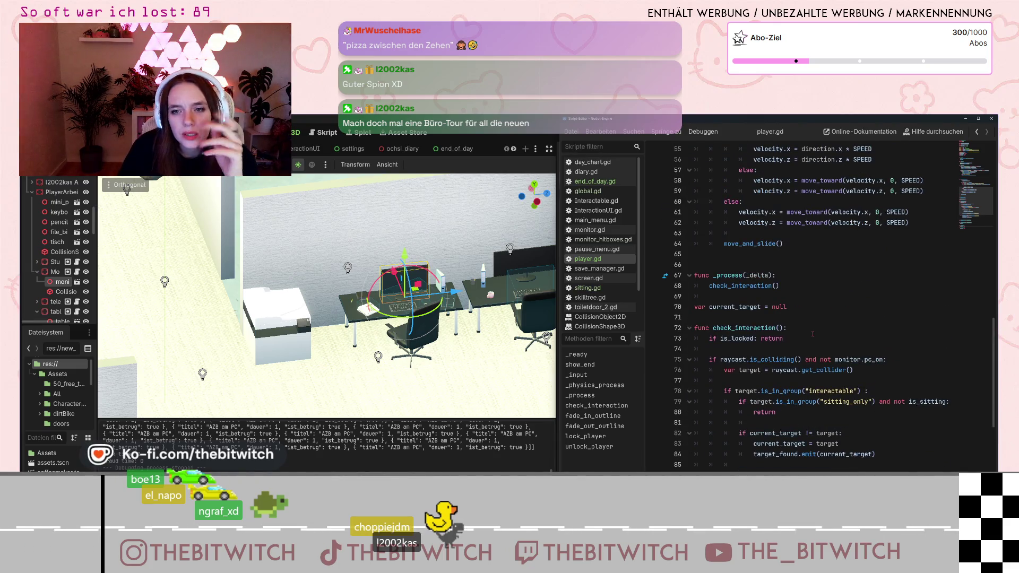
pyautogui.scroll(3, 812, 334)
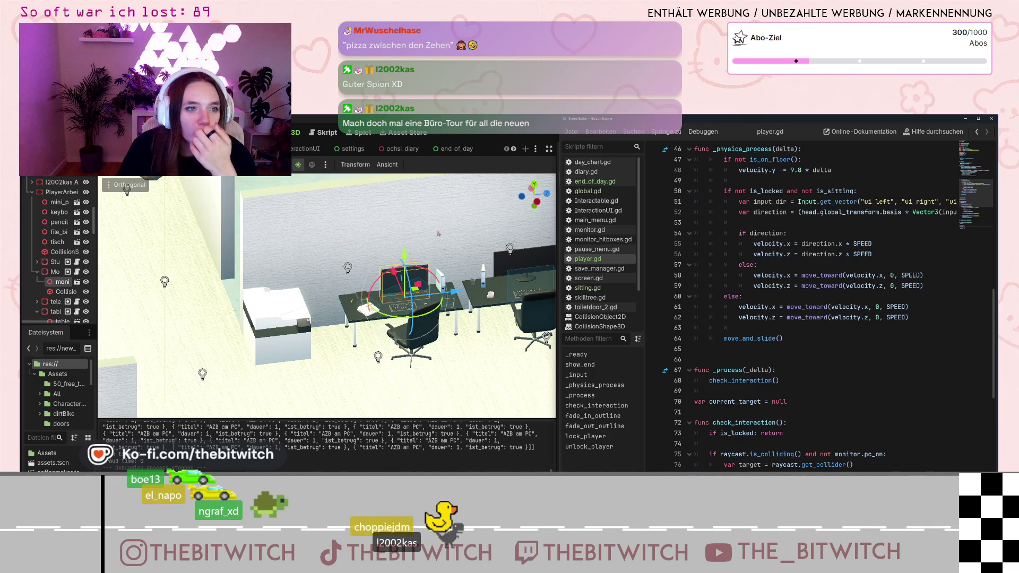
pyautogui.press('F5')
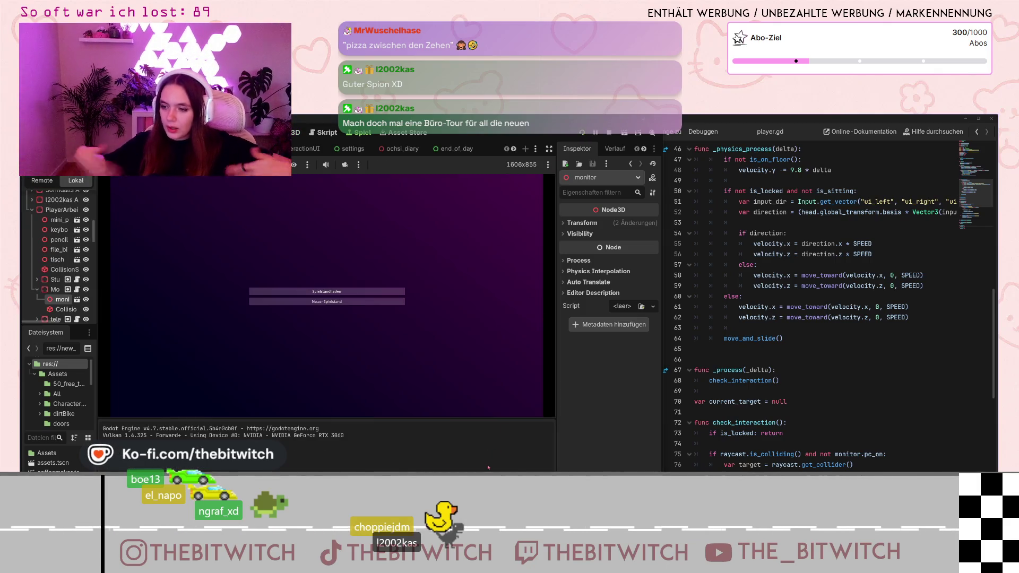
# - Start a 'Neuer Spielstand' game and walk through the hallway into the office to the printer
pyautogui.click(331, 307)
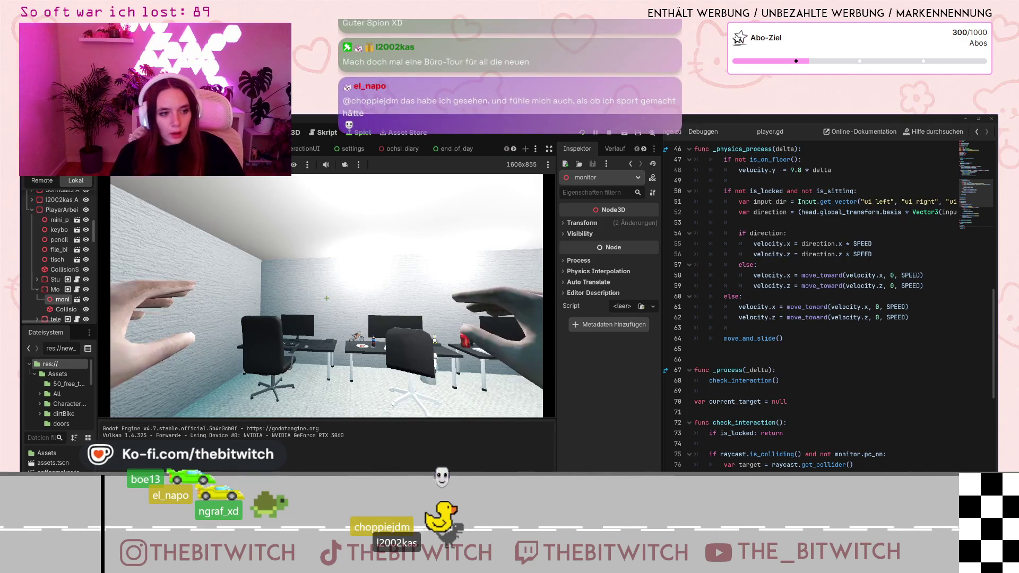
pyautogui.press('w')
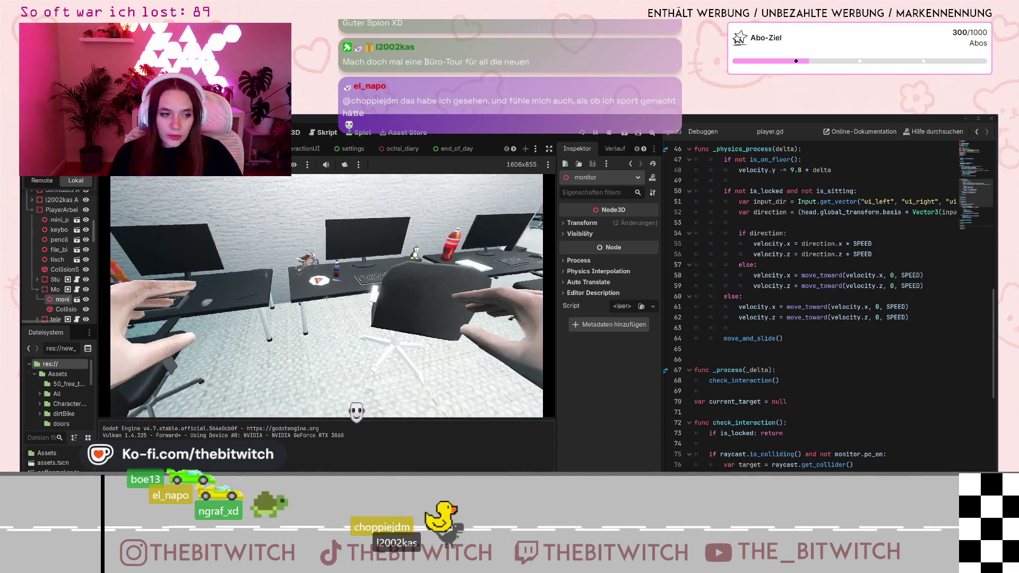
pyautogui.moveTo(327, 299)
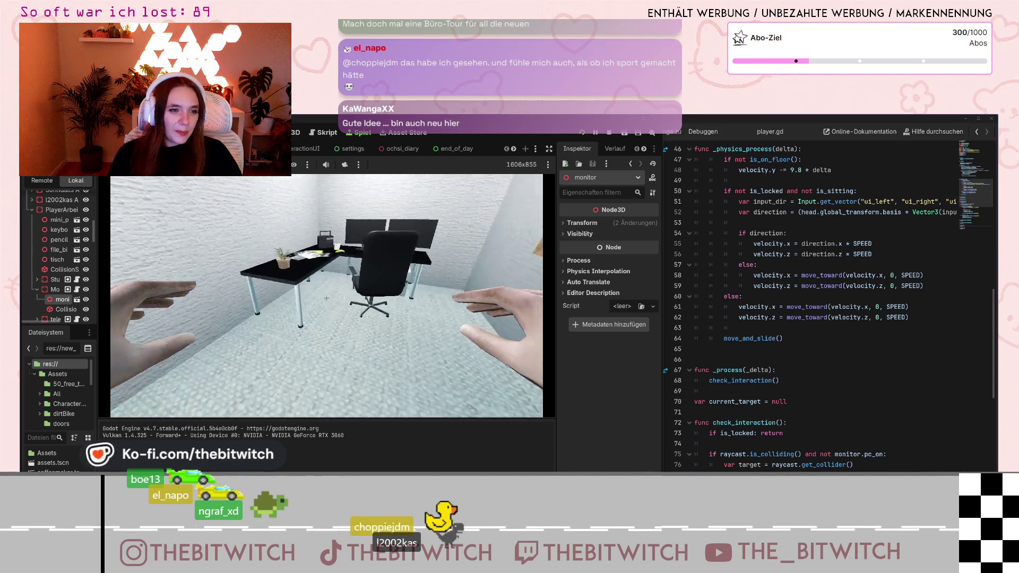
pyautogui.press('w')
pyautogui.press('w')
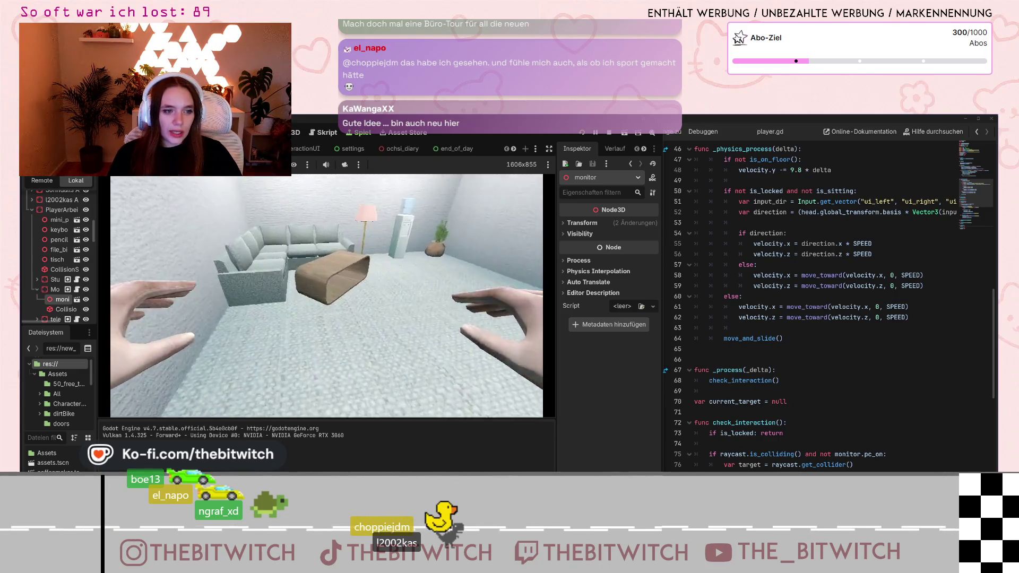
pyautogui.press('w')
pyautogui.press('w')
pyautogui.press('w')
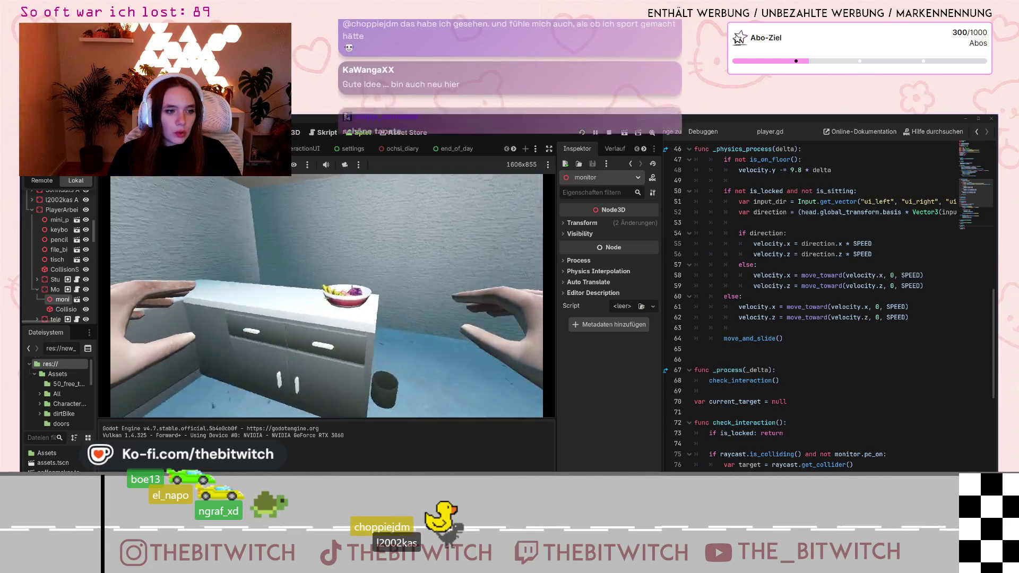
pyautogui.press('w')
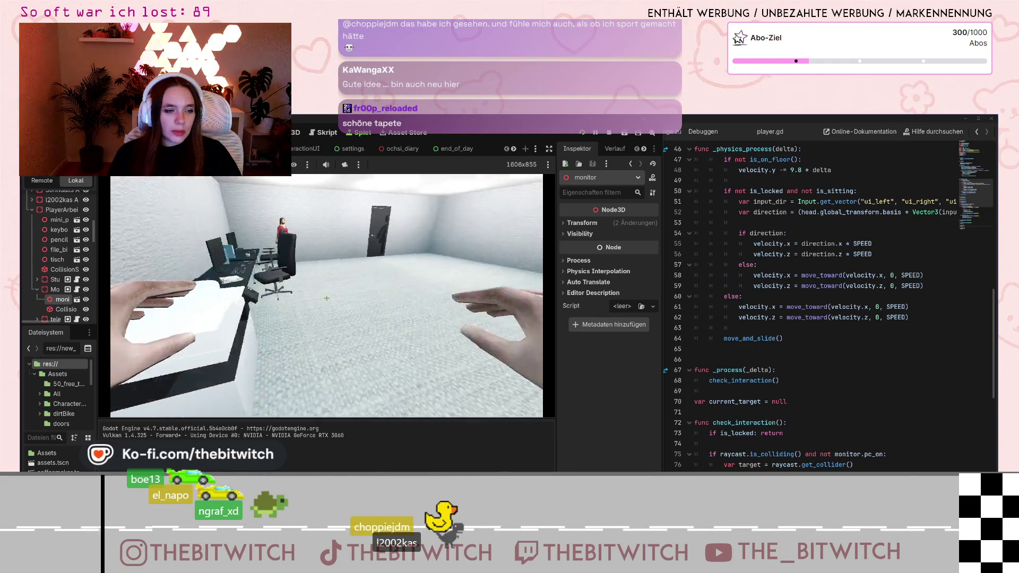
pyautogui.press('e')
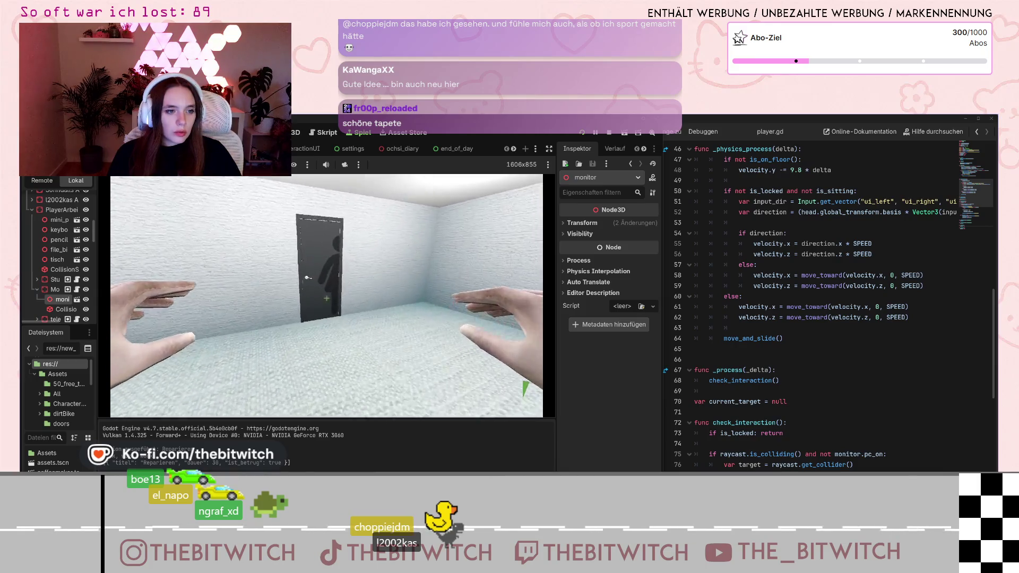
# - Repair the printer, sit at the desk, switch on the computer, then stand up again
pyautogui.press('e')
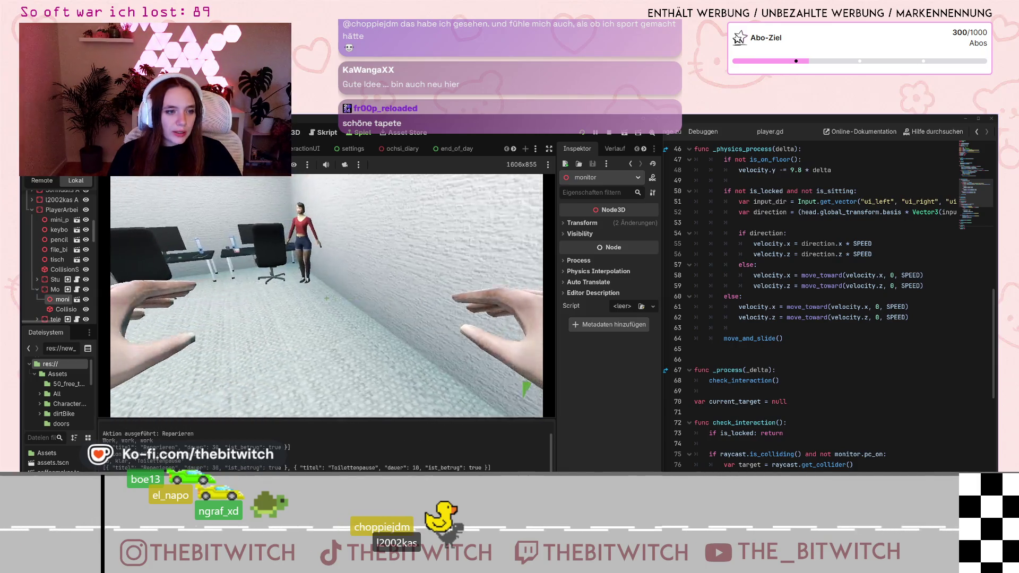
pyautogui.press('w')
pyautogui.press('e')
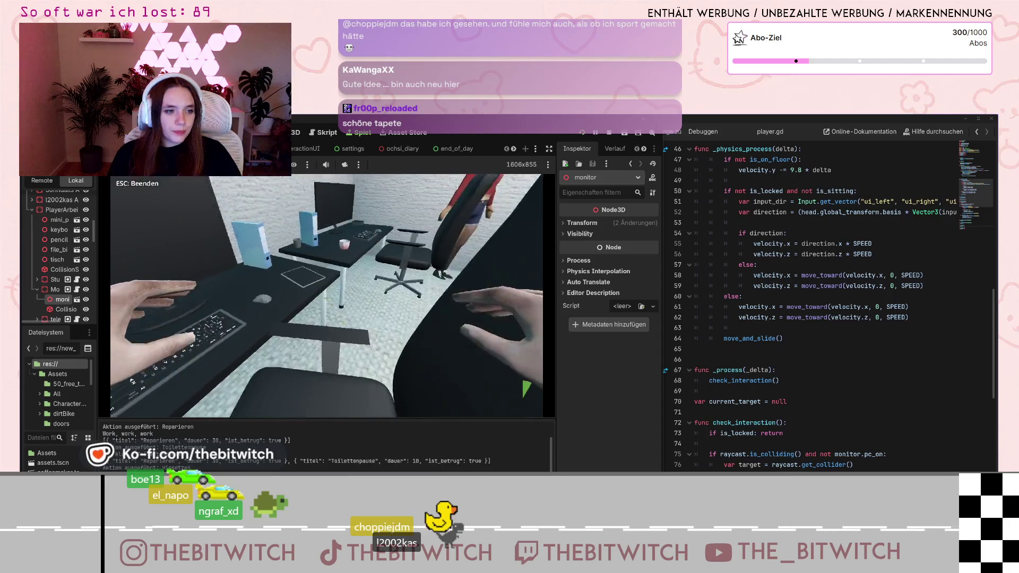
pyautogui.press('e')
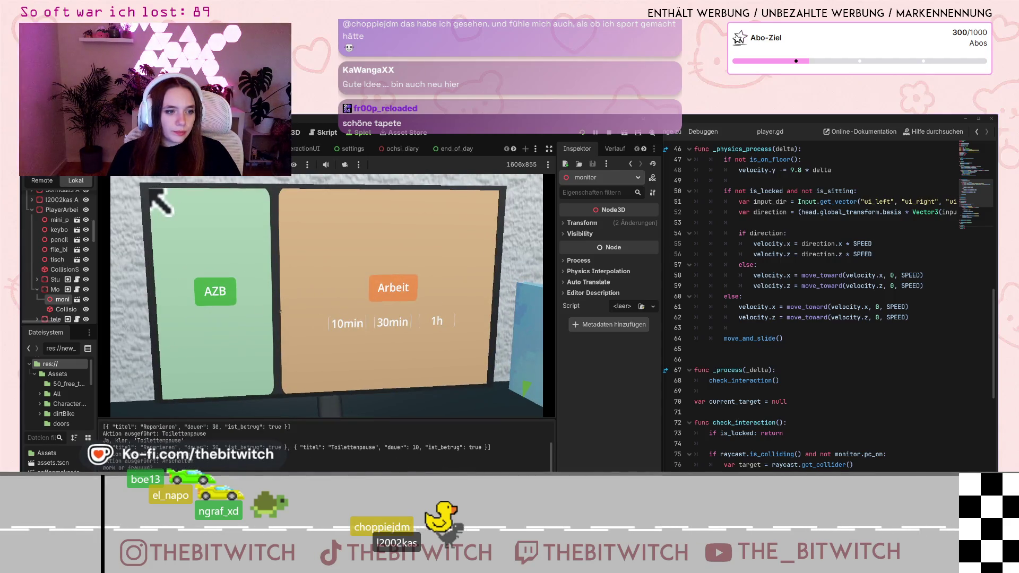
pyautogui.press('Escape')
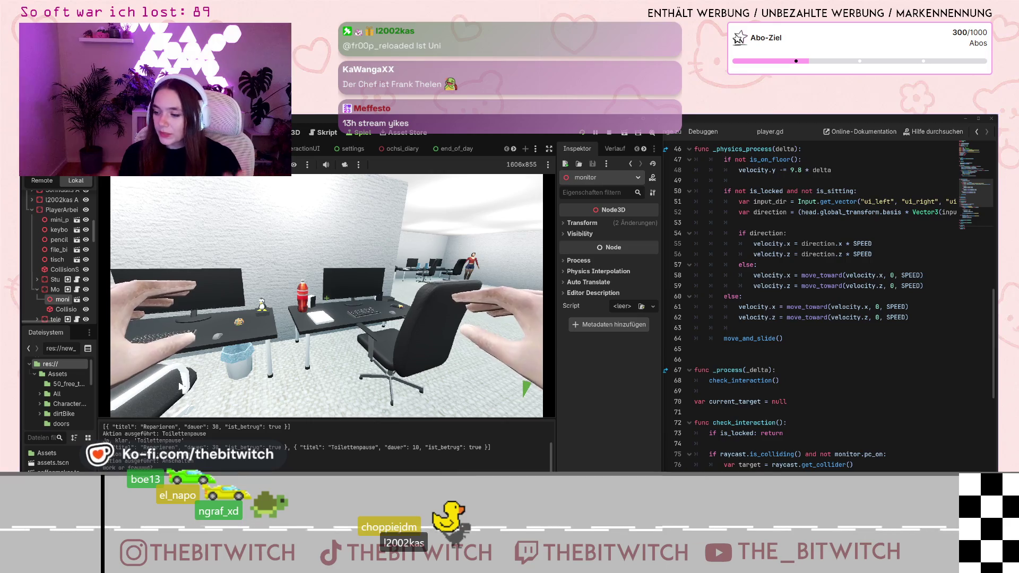
# - Walk up to the door, back away, then approach the woman and step back
pyautogui.press('w')
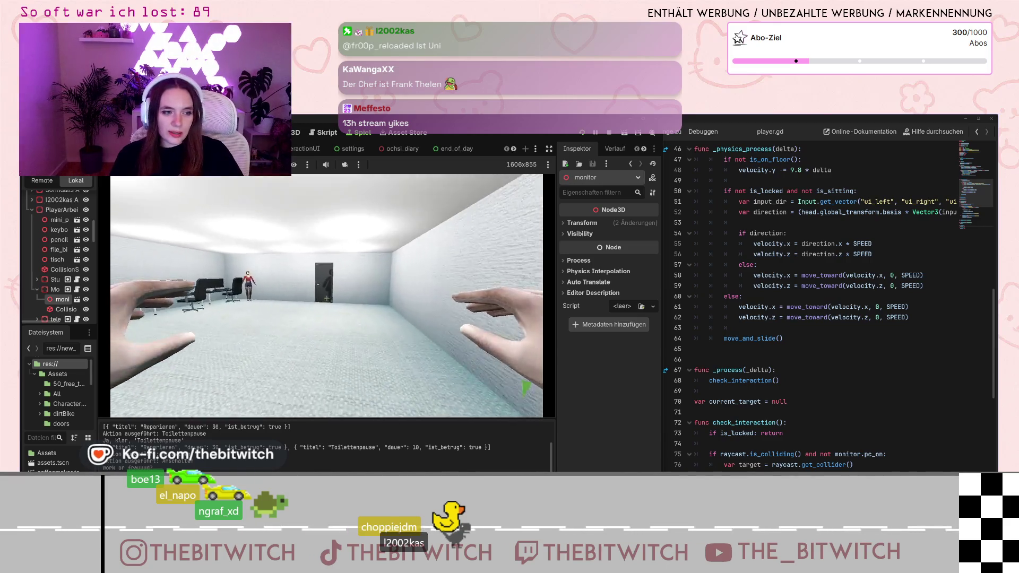
pyautogui.press('w')
pyautogui.press('e')
pyautogui.press('s')
pyautogui.moveTo(327, 298)
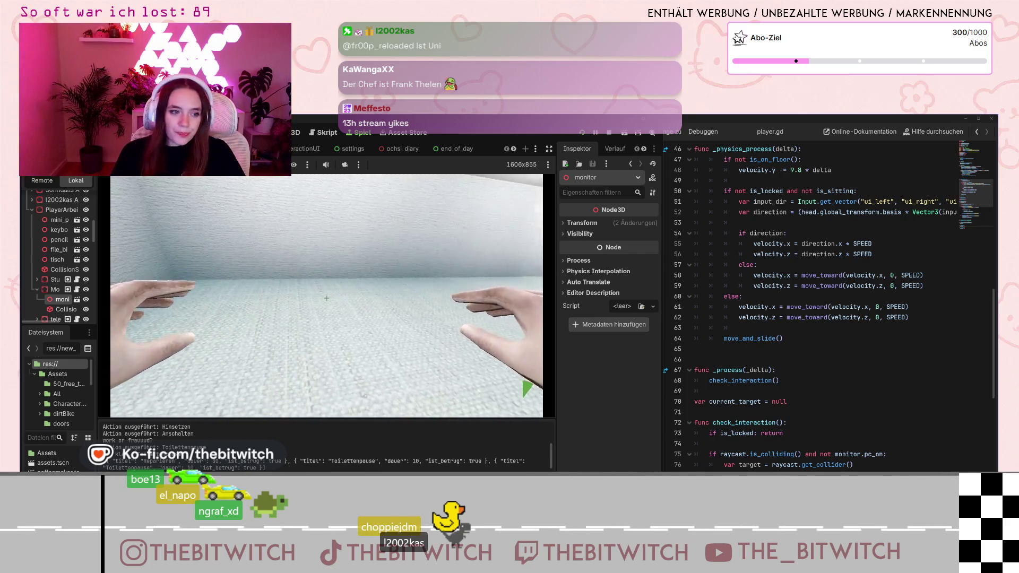
pyautogui.press('s')
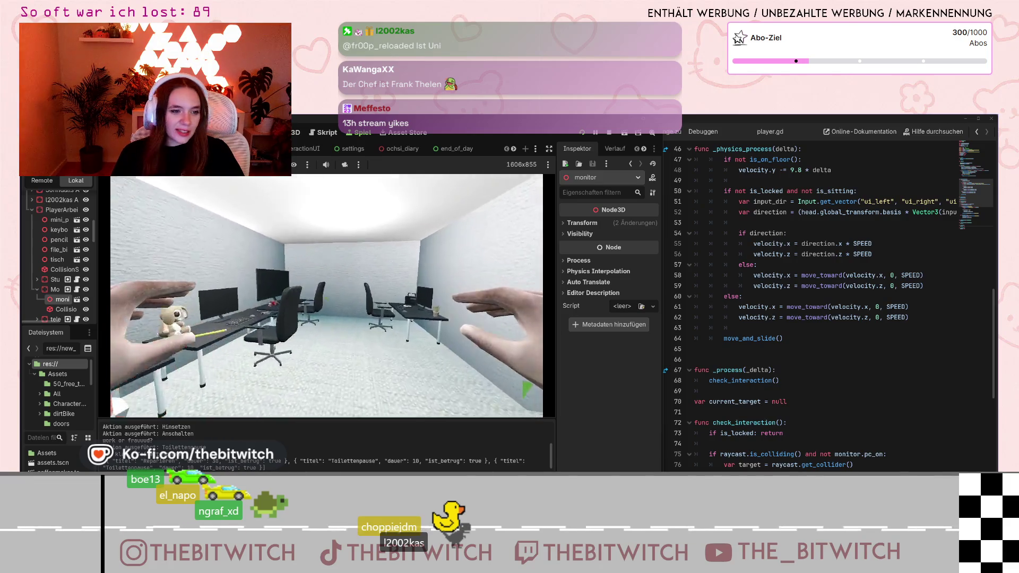
pyautogui.press('w')
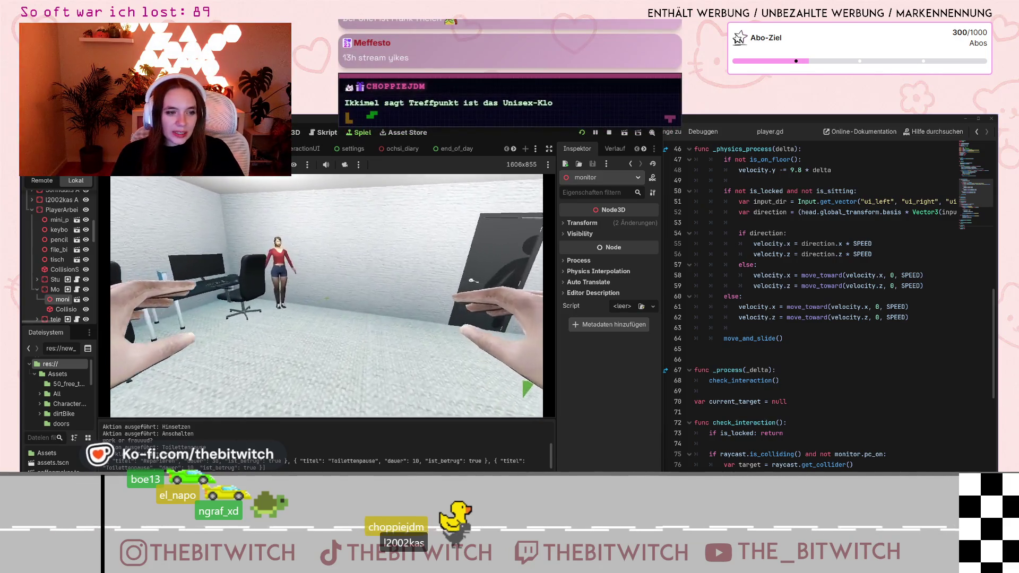
pyautogui.press('w')
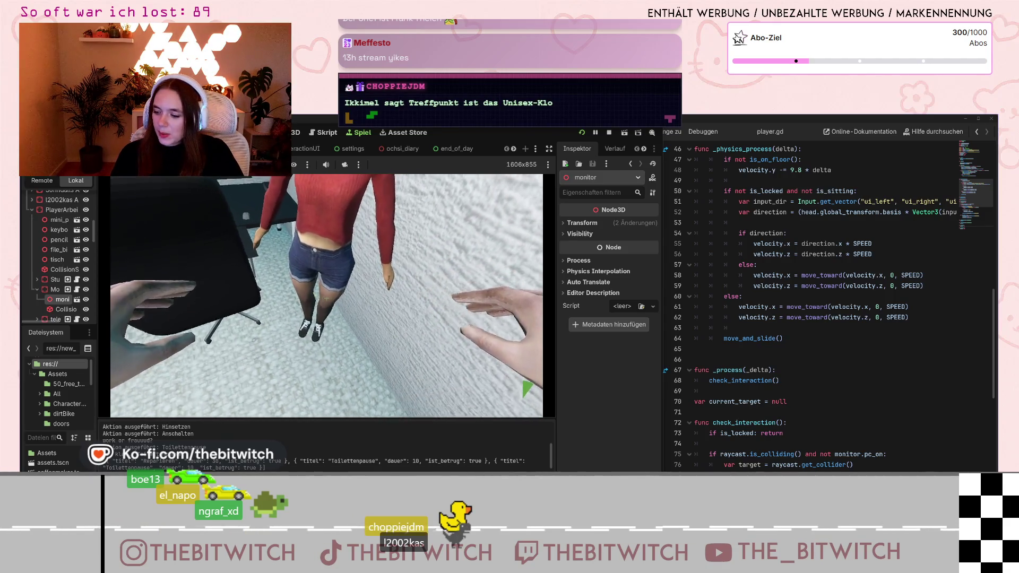
pyautogui.press('s')
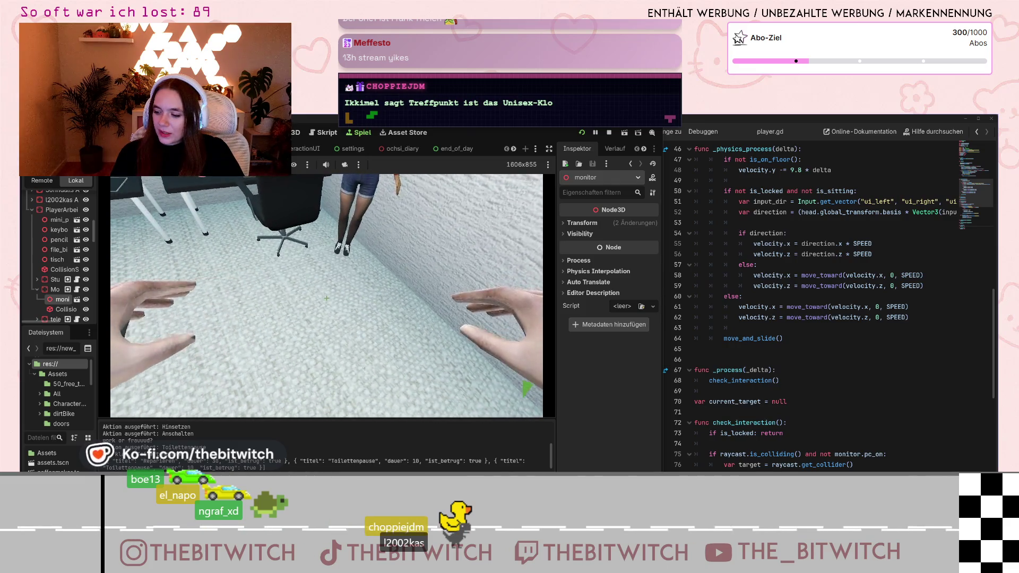
# - Turn left across the office and walk toward the office desks
pyautogui.press('a')
pyautogui.press('w')
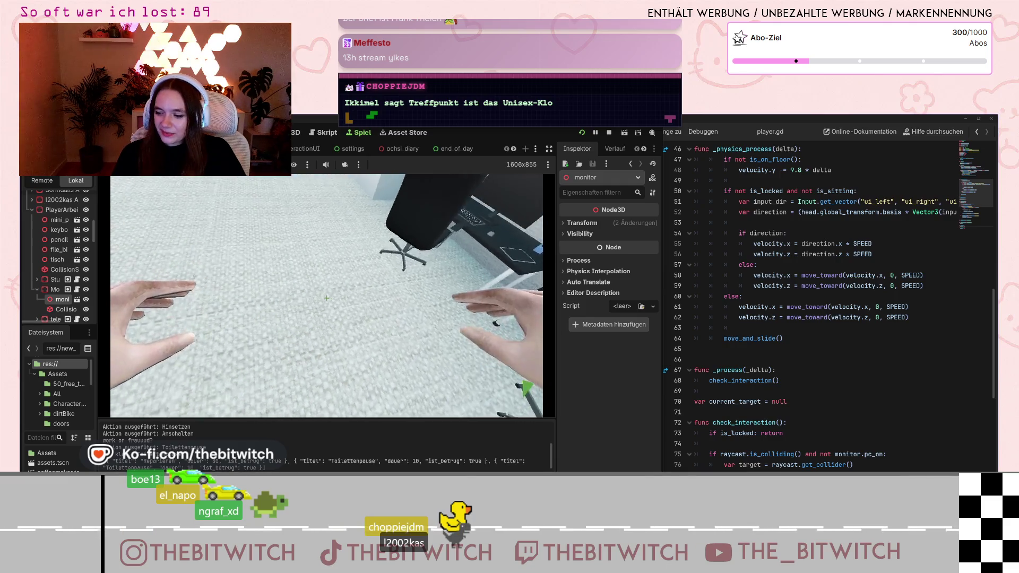
pyautogui.press('a')
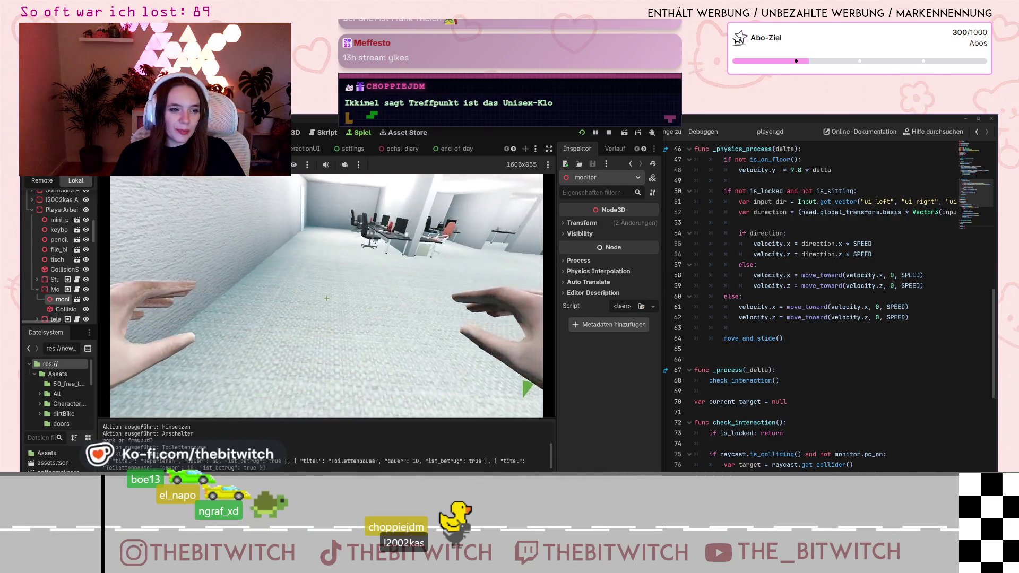
pyautogui.press('w')
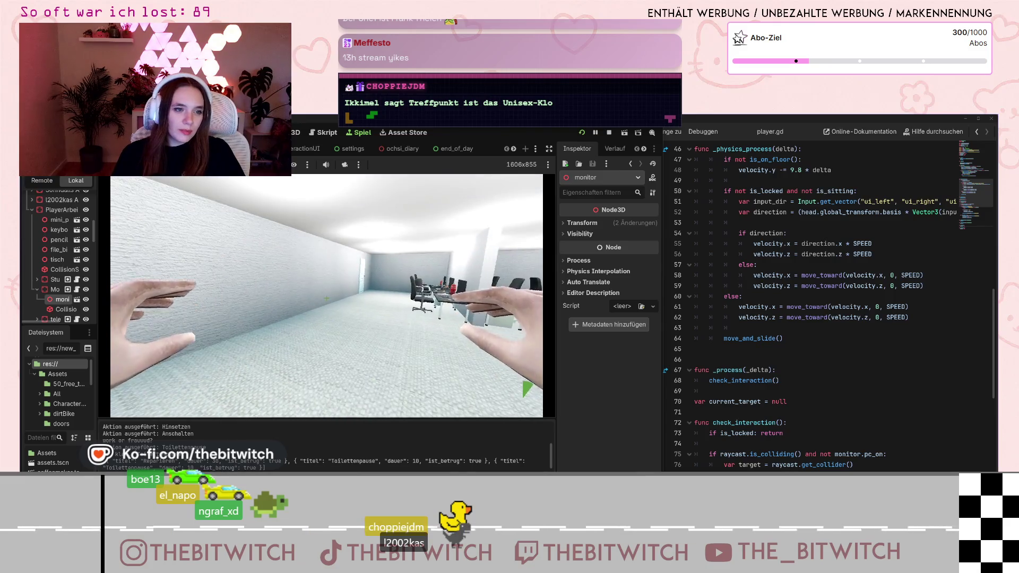
pyautogui.press('a')
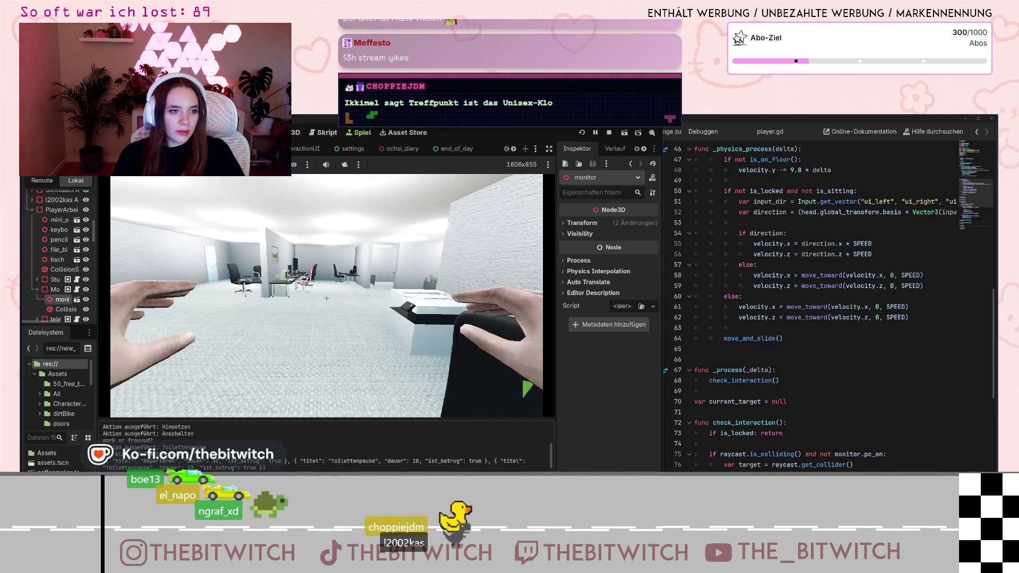
pyautogui.press('a')
pyautogui.press('w')
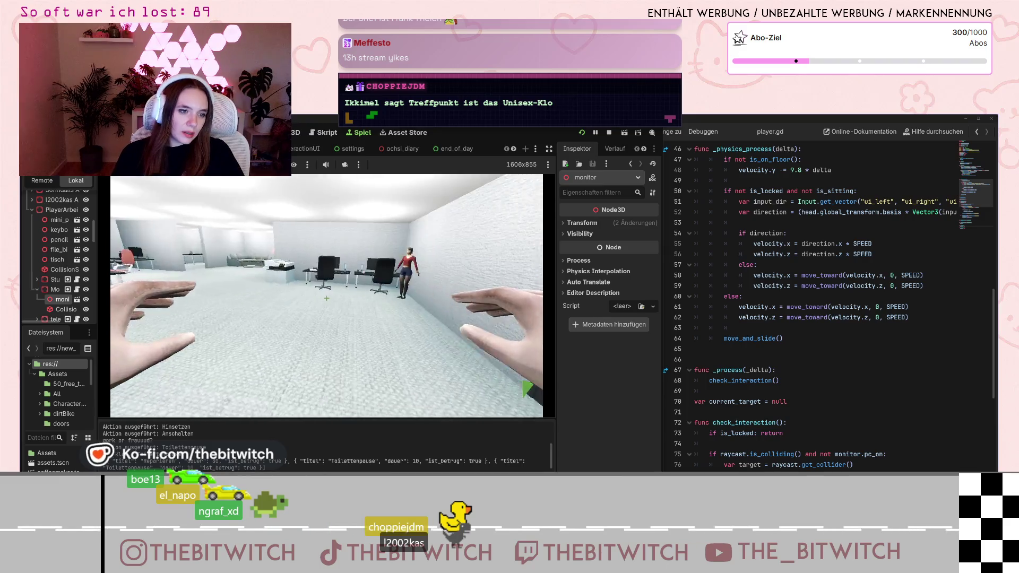
pyautogui.press('w')
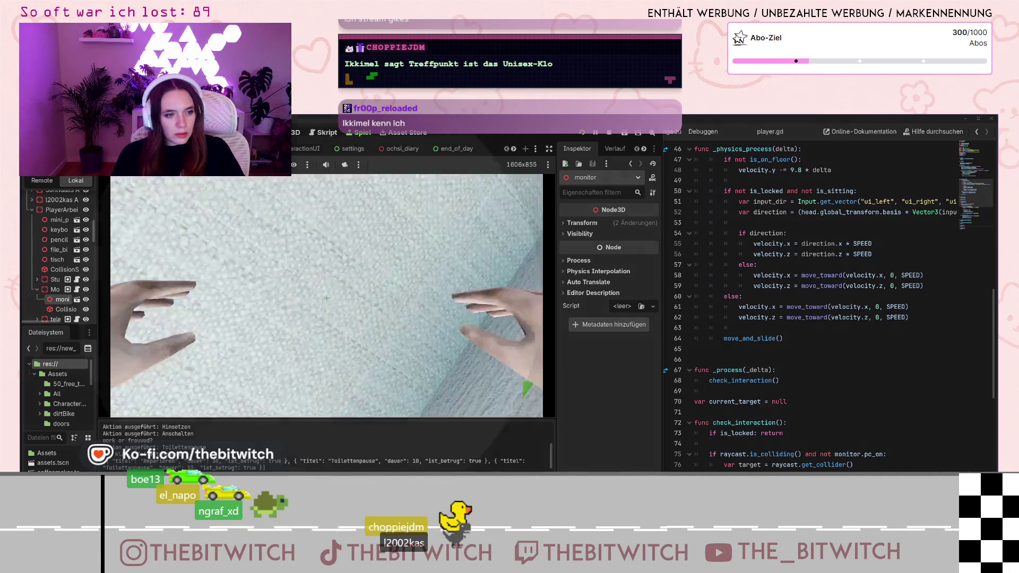
pyautogui.click(316, 296)
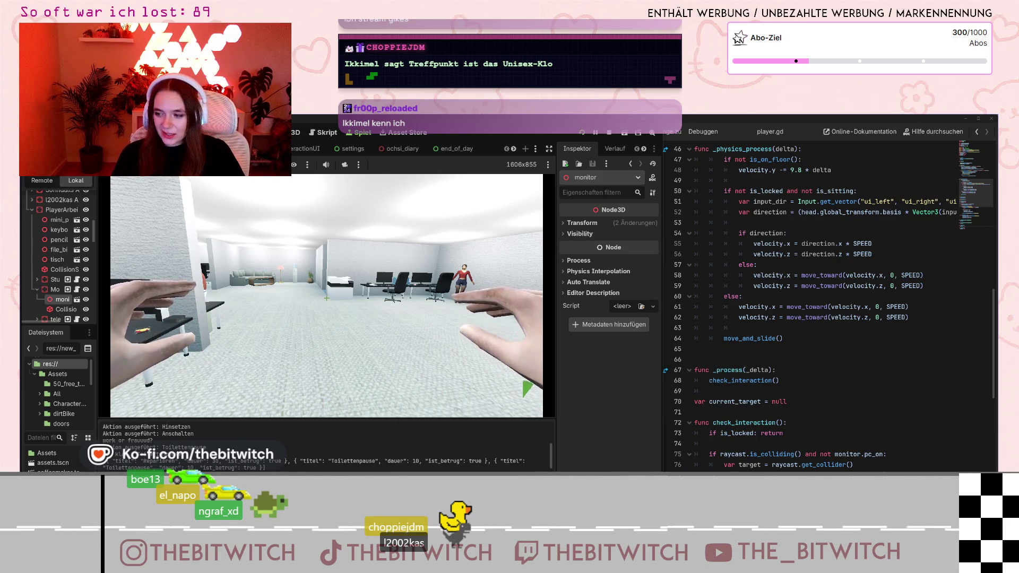
# - Walk through the rooms toward the door and back to the printer desk, then pause the game
pyautogui.press('w')
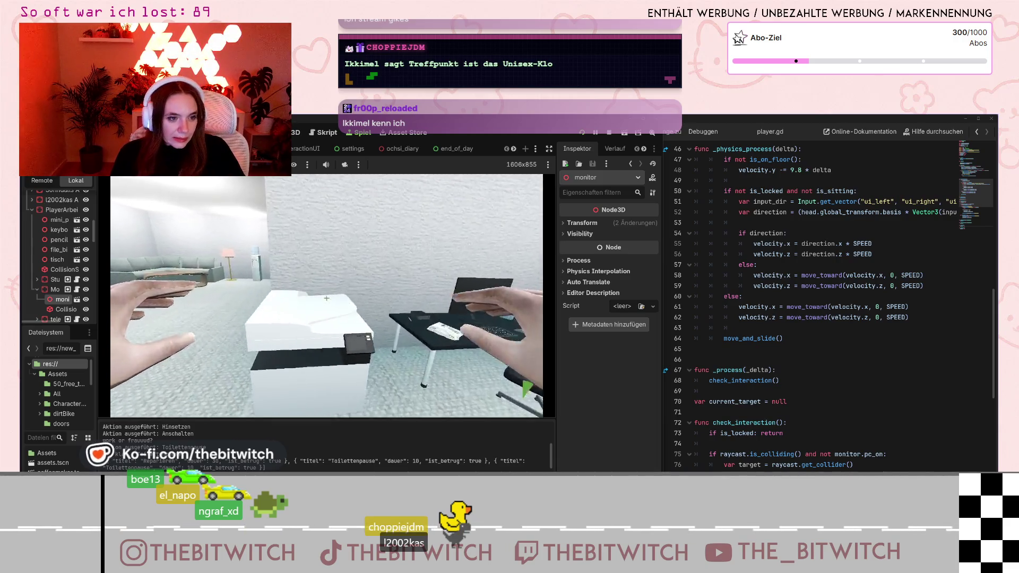
pyautogui.moveTo(327, 298)
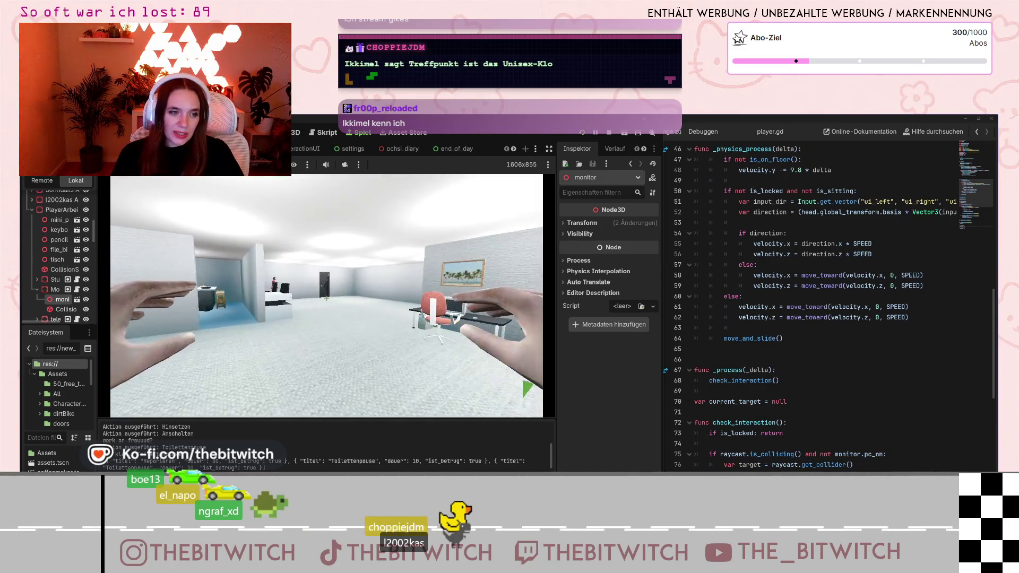
pyautogui.press('w')
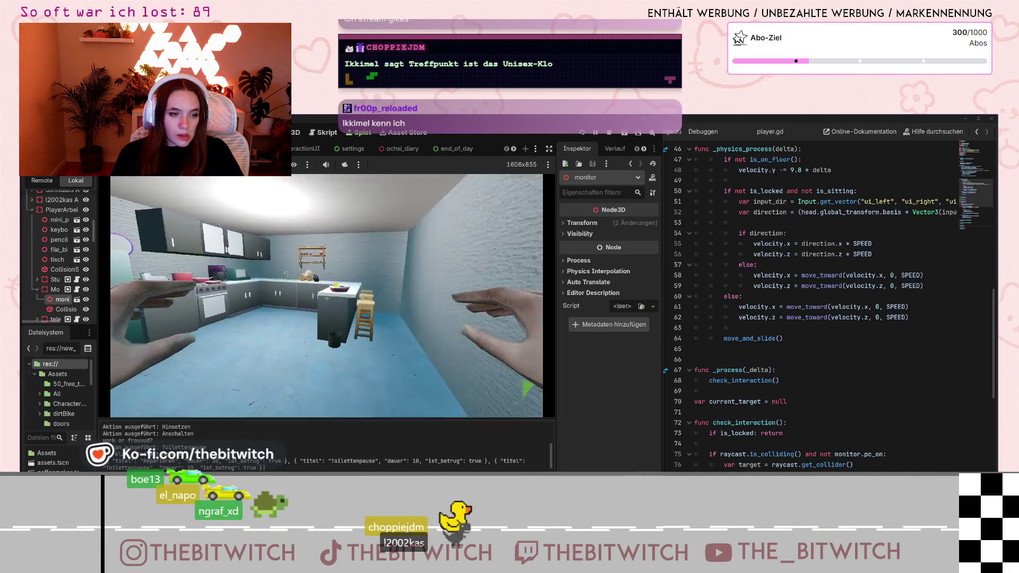
pyautogui.press('w')
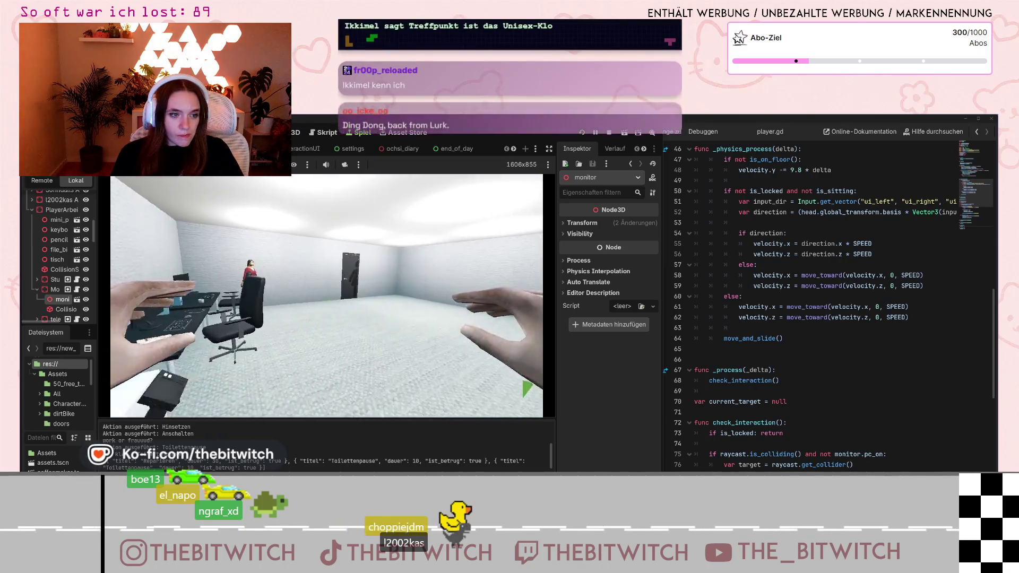
pyautogui.press('w')
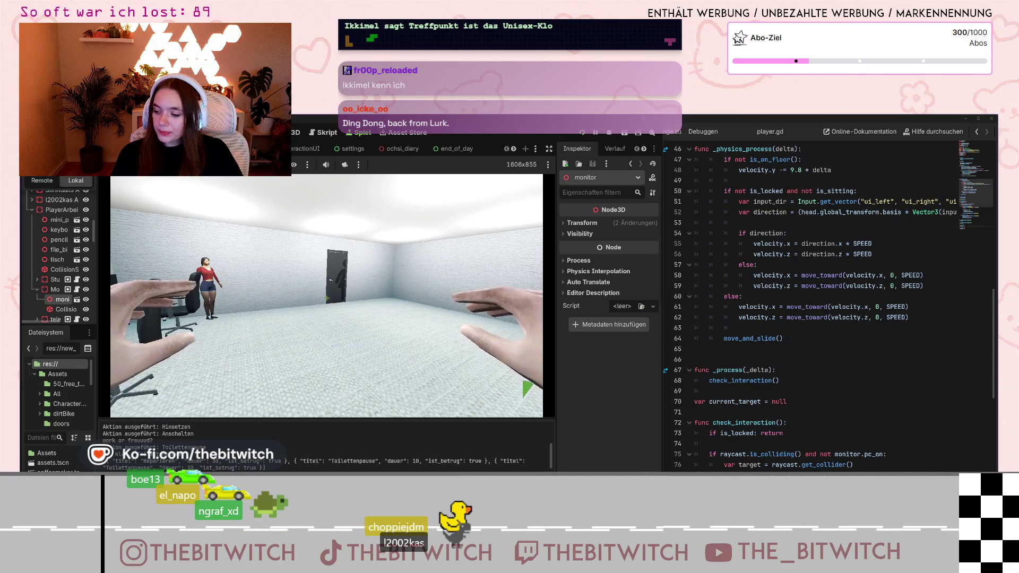
pyautogui.press('w')
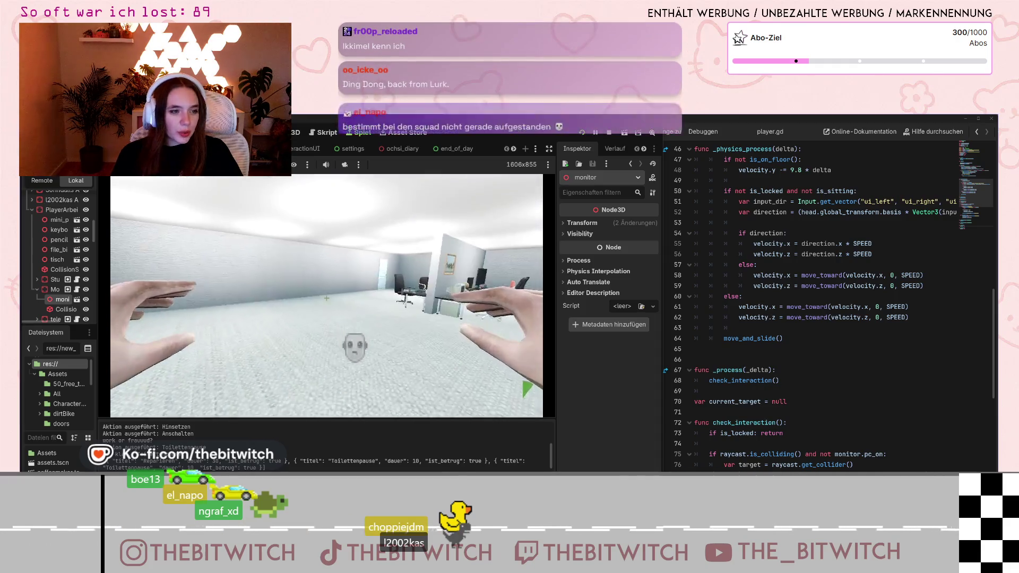
pyautogui.press('w')
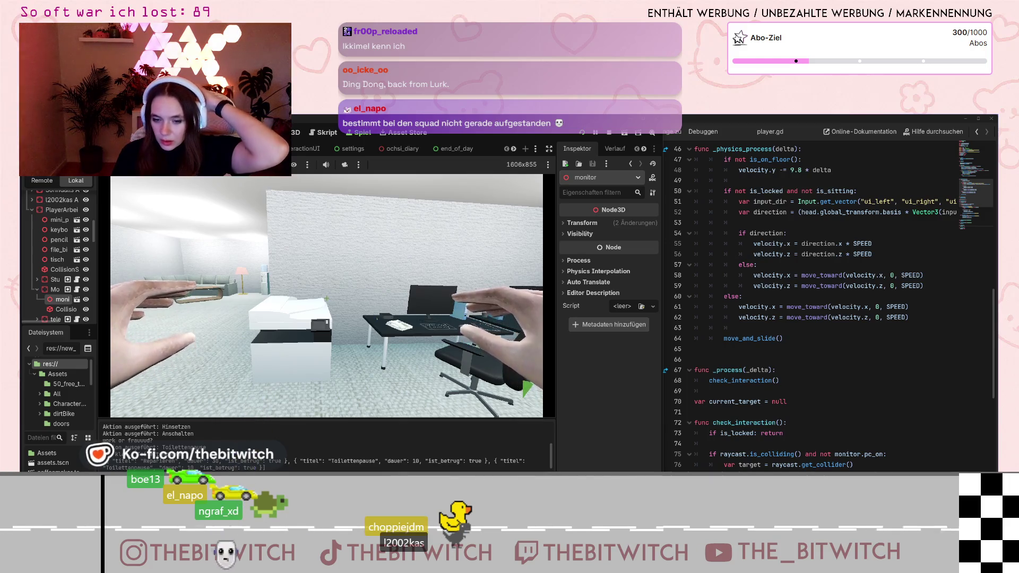
pyautogui.press('Escape')
# - In the script editor, review player.gd's _physics_process and check_interaction, then open sitting.gd
pyautogui.click(617, 245)
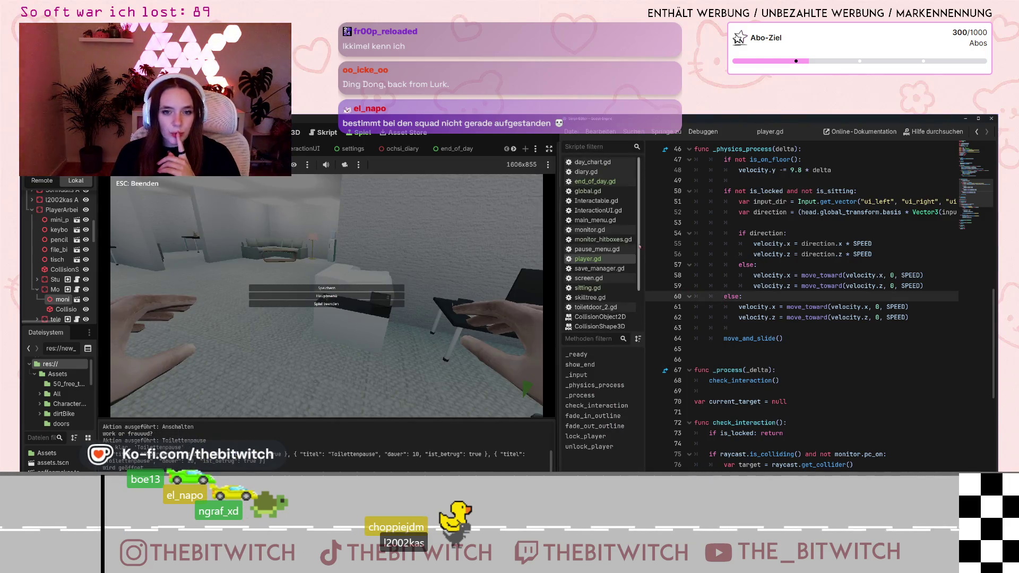
pyautogui.scroll(10, 817, 251)
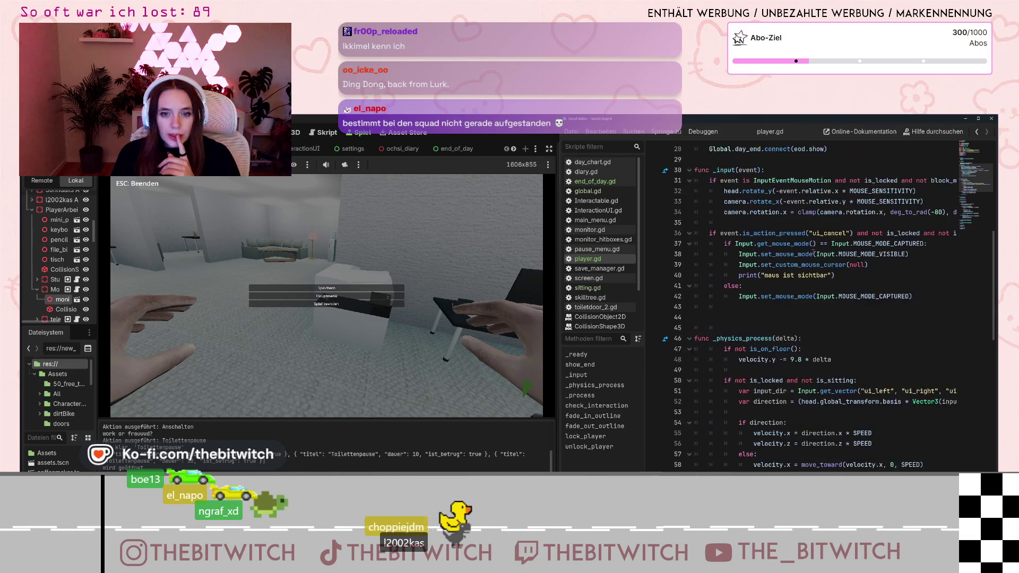
pyautogui.scroll(-2, 812, 254)
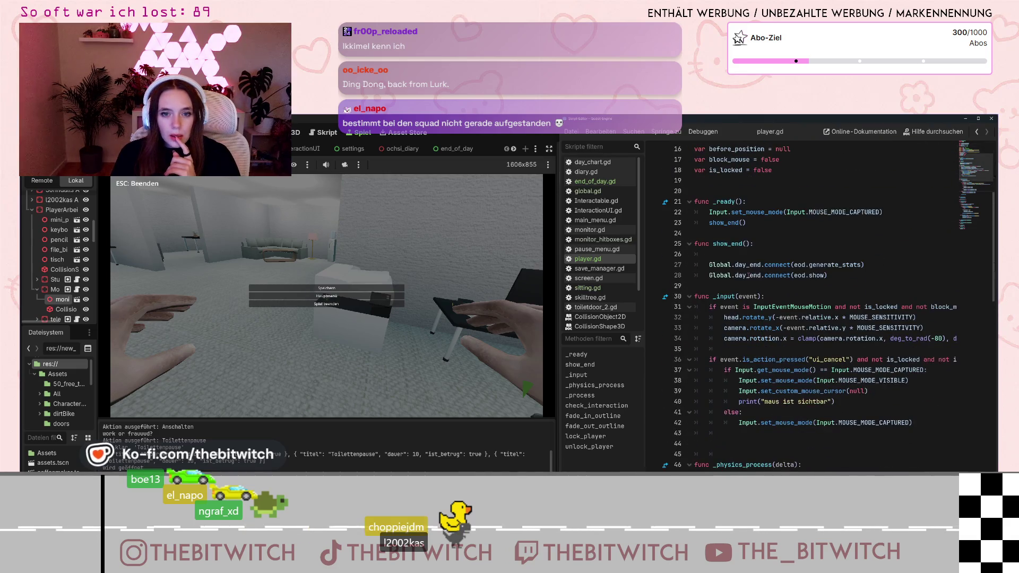
pyautogui.scroll(-2, 812, 253)
pyautogui.scroll(-9, 749, 266)
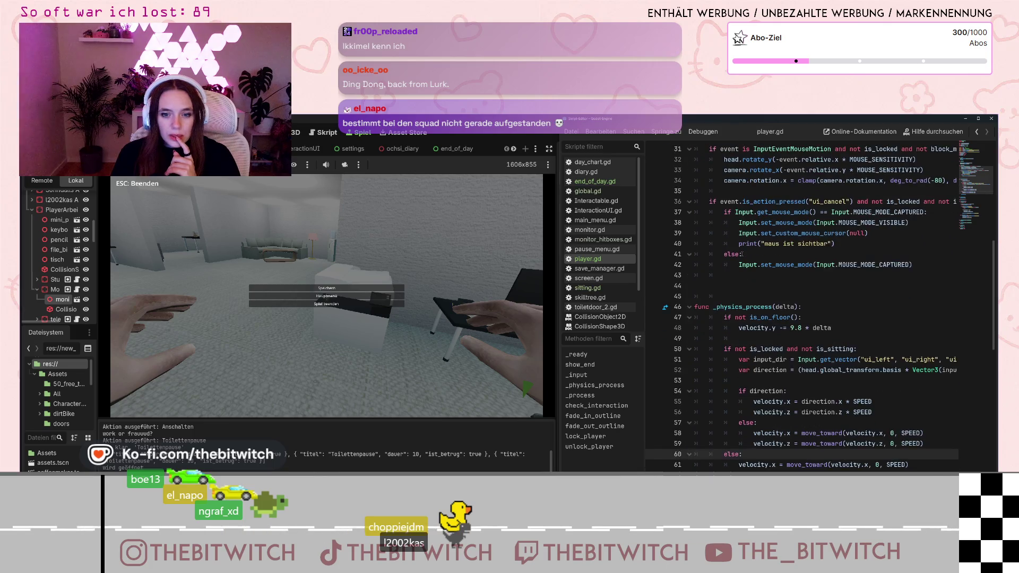
pyautogui.scroll(-2, 749, 265)
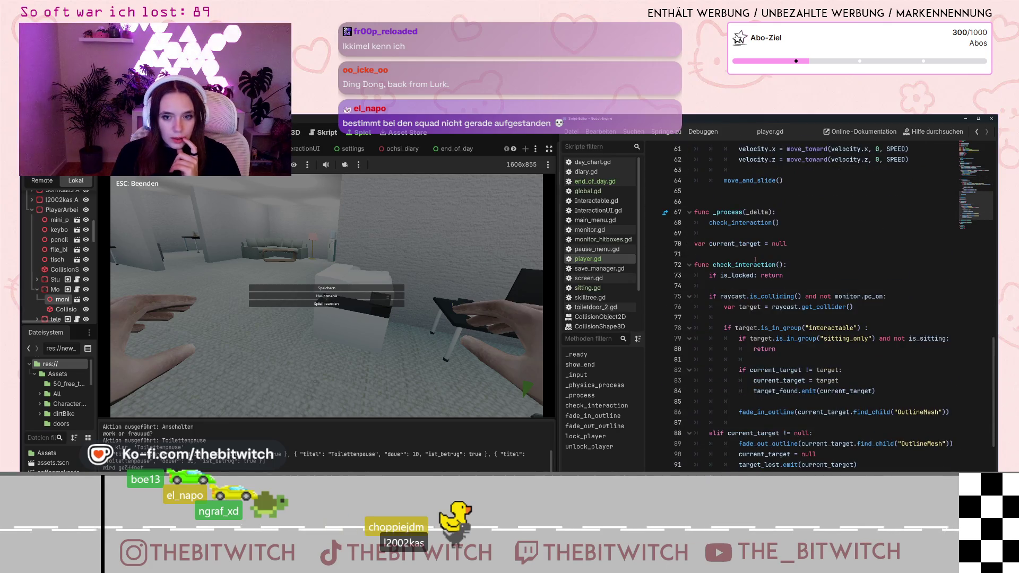
pyautogui.scroll(-3, 755, 259)
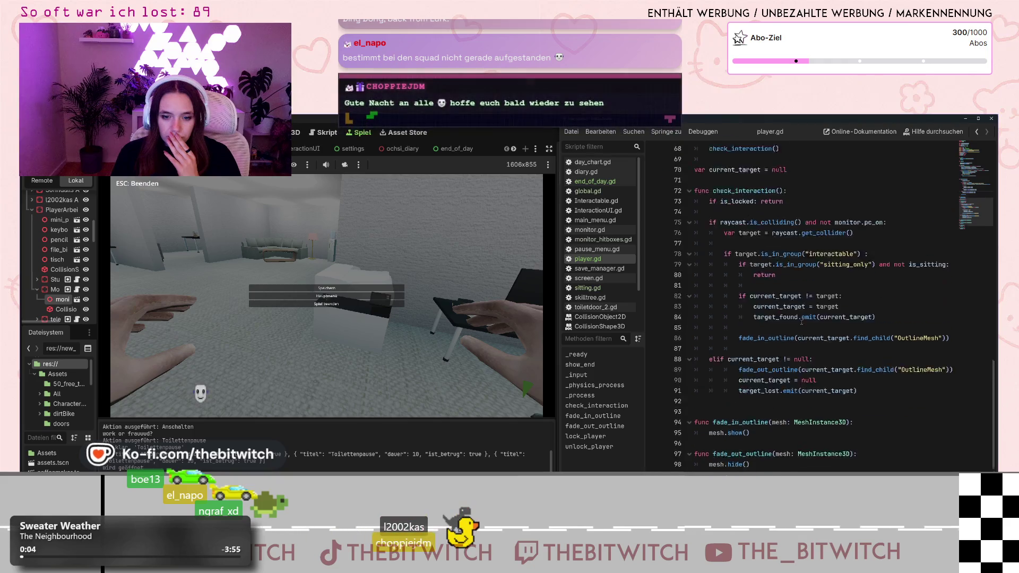
pyautogui.scroll(7, 802, 322)
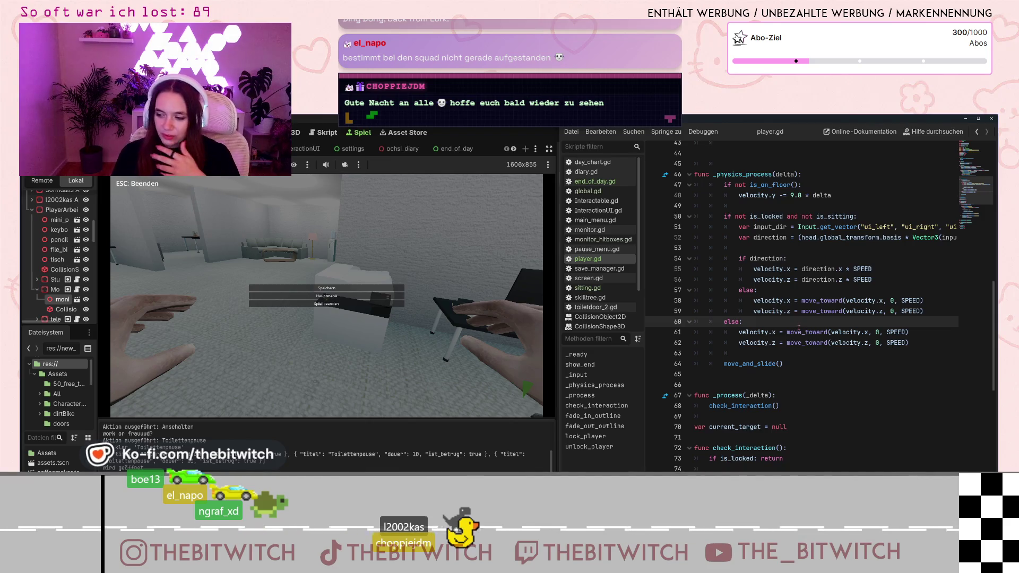
pyautogui.moveTo(799, 329)
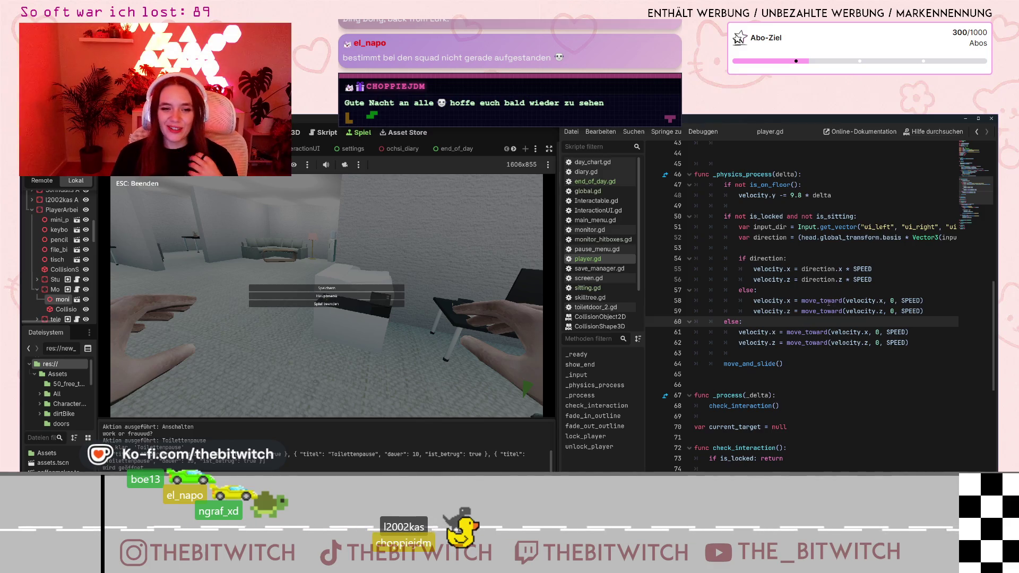
pyautogui.scroll(-4, 831, 300)
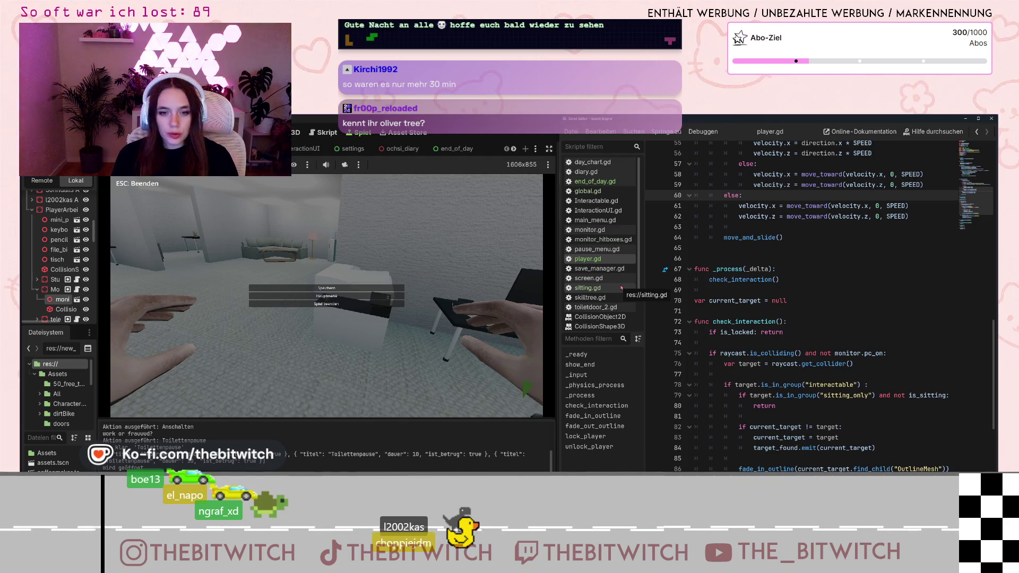
pyautogui.click(621, 287)
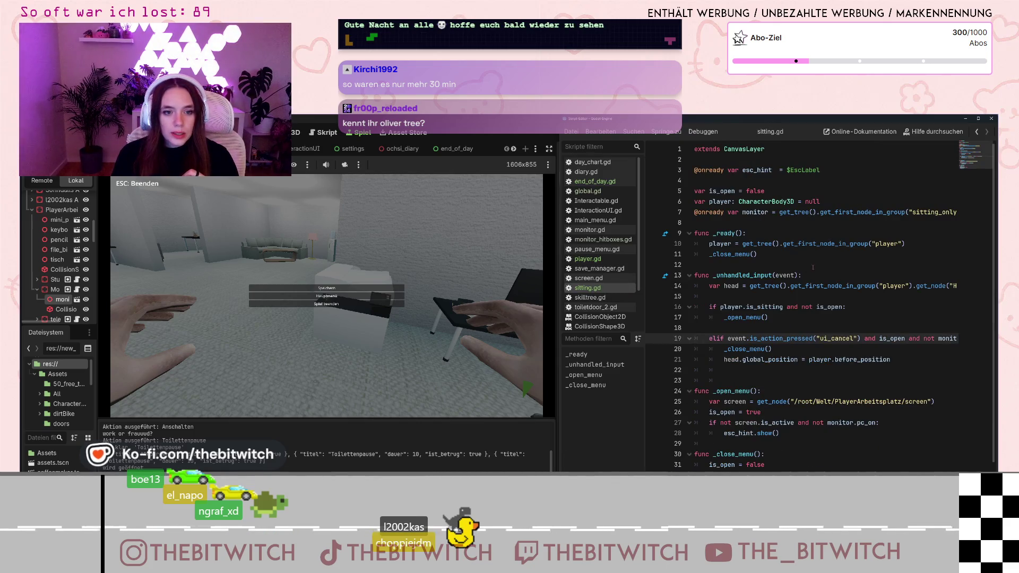
# - Place the cursor on line 13 in sitting.gd's _unhandled_input and scroll down to _close_menu
pyautogui.click(787, 275)
pyautogui.scroll(-1, 781, 272)
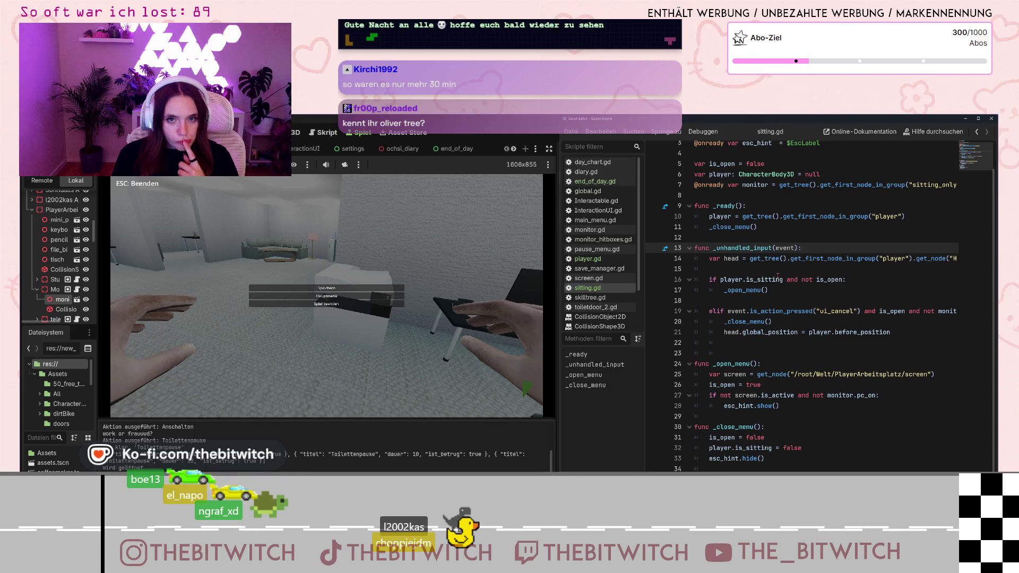